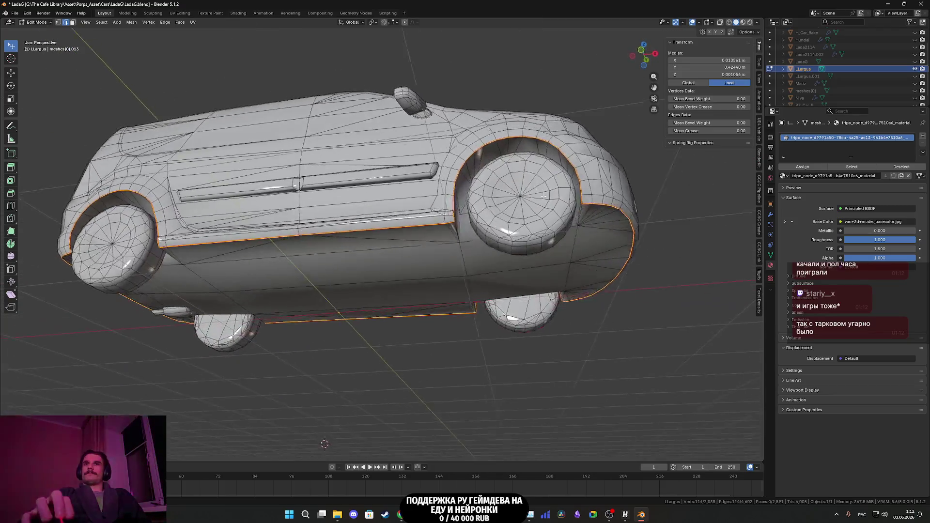
- In face select mode, pick the moulding's small end face and the adjacent long face
{"action": "mouse_move", "coordinate": [499, 216]}
{"action": "middle_mouse_down"}
{"action": "mouse_move", "coordinate": [496, 184]}
{"action": "mouse_move", "coordinate": [504, 311]}
{"action": "mouse_move", "coordinate": [368, 209]}
{"action": "mouse_move", "coordinate": [268, 158]}
{"action": "middle_mouse_up"}
{"action": "scroll", "coordinate": [369, 209], "scroll_direction": "up", "scroll_amount": 4}
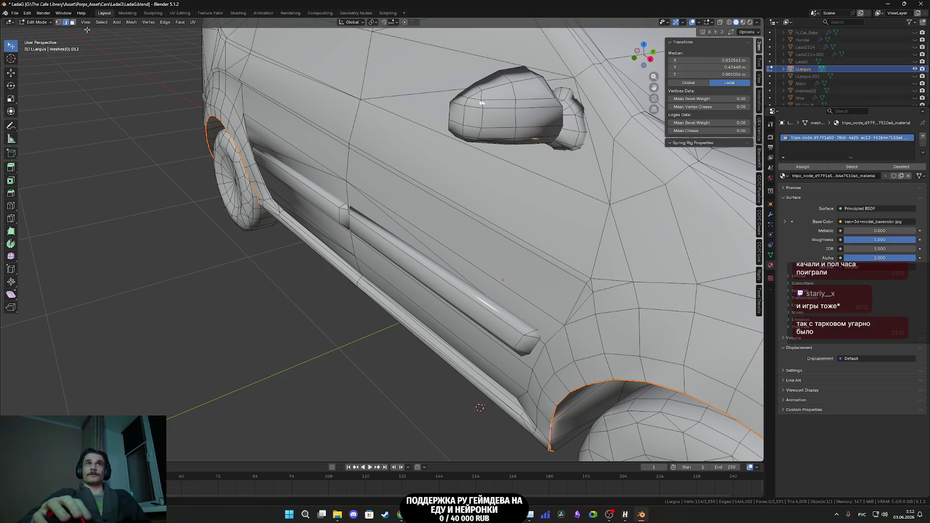
{"action": "left_click", "coordinate": [73, 22]}
{"action": "left_click", "coordinate": [470, 305]}
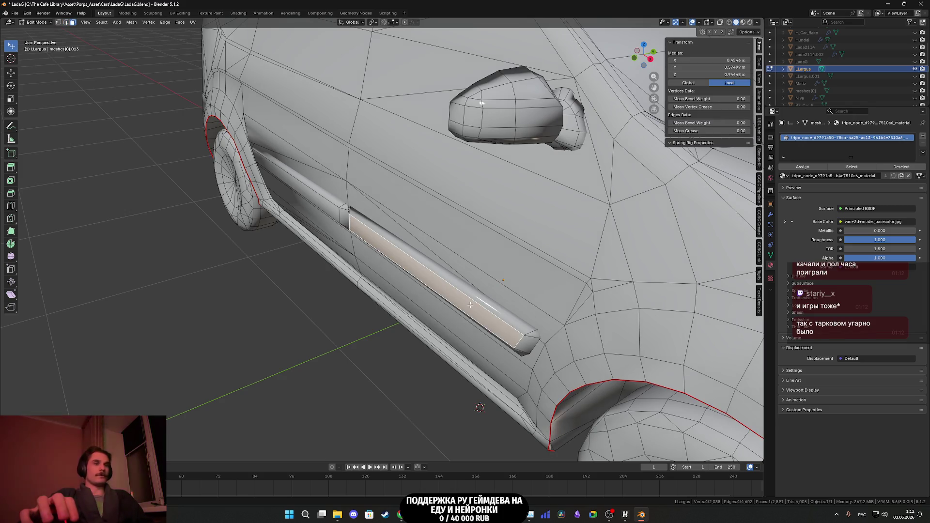
{"action": "mouse_move", "coordinate": [471, 304]}
{"action": "middle_mouse_down"}
{"action": "mouse_move", "coordinate": [527, 275]}
{"action": "mouse_move", "coordinate": [349, 254]}
{"action": "mouse_move", "coordinate": [407, 272]}
{"action": "mouse_move", "coordinate": [422, 318]}
{"action": "mouse_move", "coordinate": [392, 280]}
{"action": "mouse_move", "coordinate": [305, 262]}
{"action": "mouse_move", "coordinate": [311, 253]}
{"action": "middle_mouse_up"}
{"action": "scroll", "coordinate": [527, 275], "scroll_direction": "up", "scroll_amount": 4}
{"action": "scroll", "coordinate": [475, 267], "scroll_direction": "up", "scroll_amount": 4}
{"action": "left_click", "coordinate": [242, 231]}
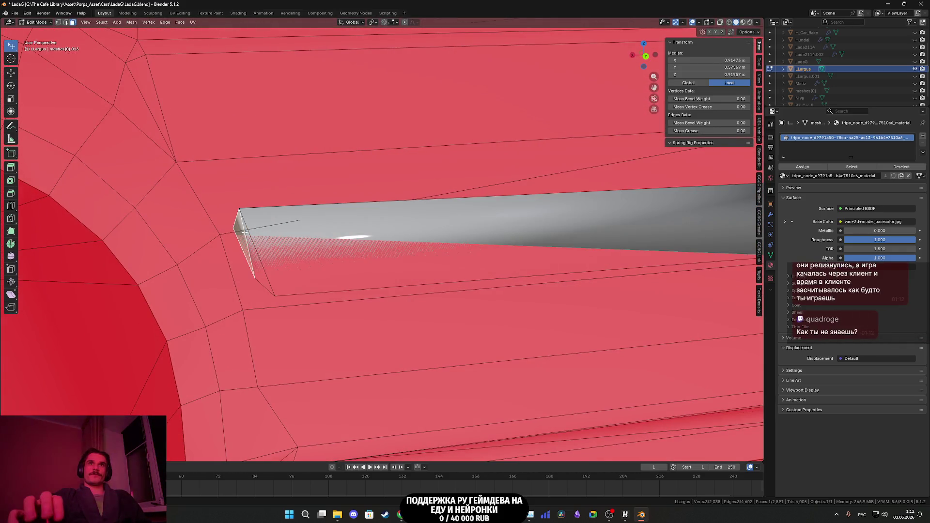
{"action": "left_click", "coordinate": [289, 231], "text": "shift"}
- Add the remaining long and end moulding faces and delete them with X > Delete Faces
{"action": "middle_click_drag", "start_coordinate": [496, 273], "coordinate": [375, 268]}
{"action": "left_click", "coordinate": [221, 246], "text": "shift"}
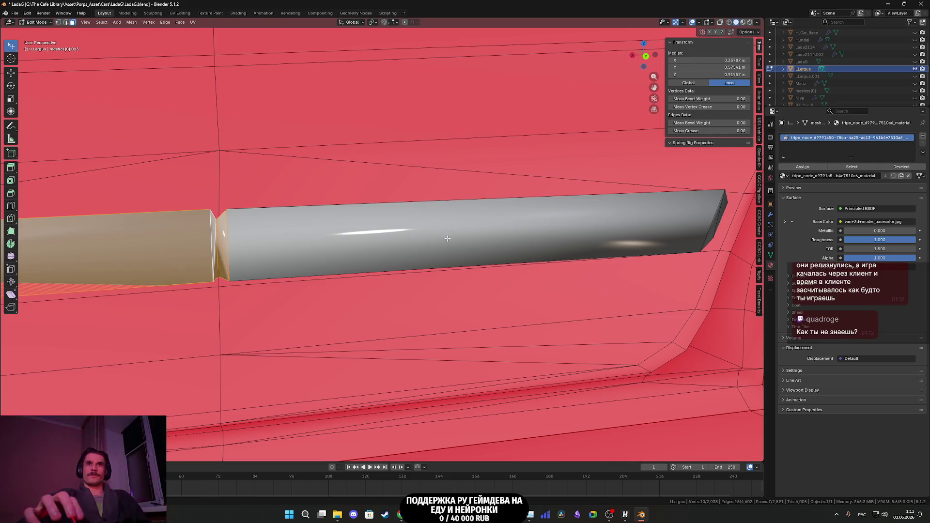
{"action": "left_click", "coordinate": [576, 242], "text": "shift"}
{"action": "middle_click_drag", "start_coordinate": [576, 243], "coordinate": [216, 266], "text": "shift"}
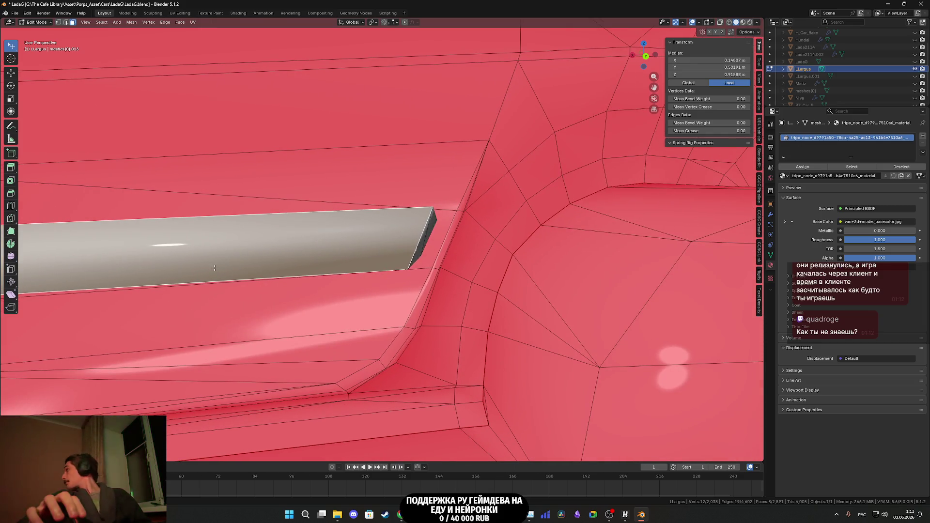
{"action": "mouse_move", "coordinate": [375, 278]}
{"action": "middle_mouse_down"}
{"action": "mouse_move", "coordinate": [321, 258]}
{"action": "mouse_move", "coordinate": [410, 283]}
{"action": "mouse_move", "coordinate": [453, 221]}
{"action": "middle_mouse_up"}
{"action": "left_click", "coordinate": [453, 220], "text": "shift"}
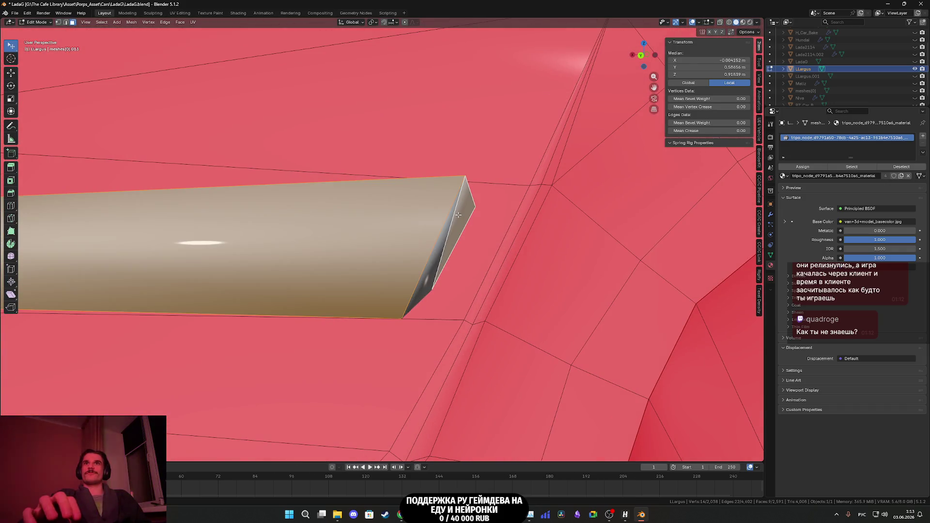
{"action": "key", "text": "x"}
{"action": "left_click", "coordinate": [436, 249]}
{"action": "mouse_move", "coordinate": [436, 249]}
{"action": "middle_mouse_down"}
{"action": "mouse_move", "coordinate": [355, 271]}
{"action": "mouse_move", "coordinate": [521, 291]}
{"action": "mouse_move", "coordinate": [389, 286]}
{"action": "middle_mouse_up"}
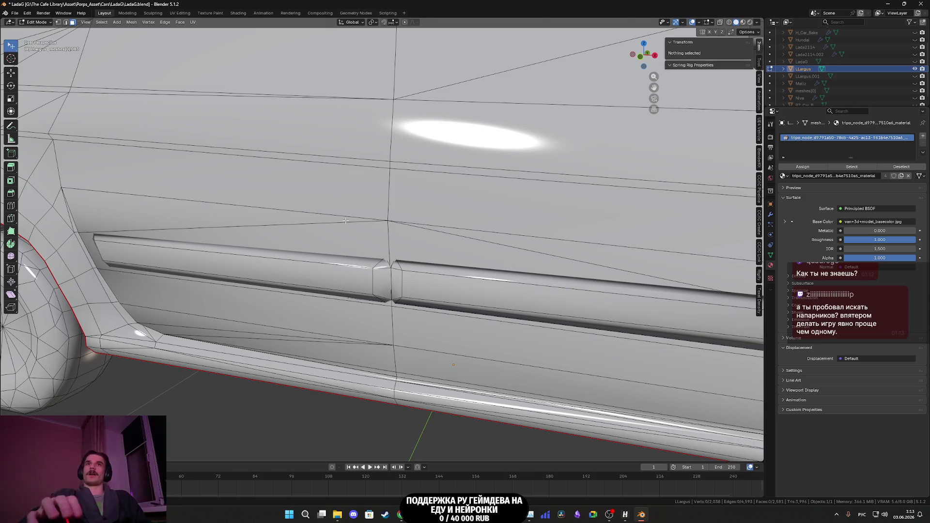
- Select the grey trim's end-cap faces and its large front face
{"action": "scroll", "coordinate": [346, 221], "scroll_direction": "down", "scroll_amount": 8}
{"action": "middle_click_drag", "start_coordinate": [380, 322], "coordinate": [515, 222]}
{"action": "scroll", "coordinate": [343, 293], "scroll_direction": "up", "scroll_amount": 8}
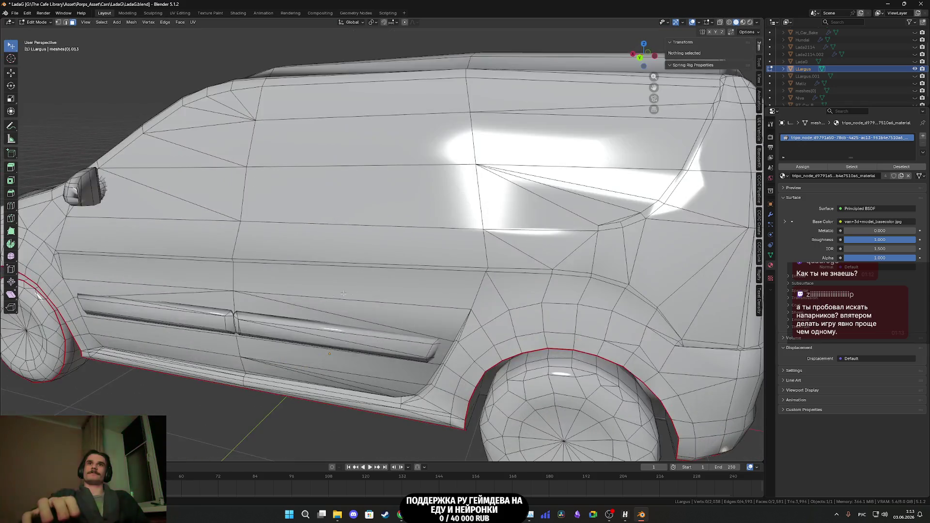
{"action": "scroll", "coordinate": [344, 294], "scroll_direction": "down", "scroll_amount": 6}
{"action": "scroll", "coordinate": [401, 277], "scroll_direction": "up", "scroll_amount": 12}
{"action": "scroll", "coordinate": [401, 278], "scroll_direction": "down", "scroll_amount": 6}
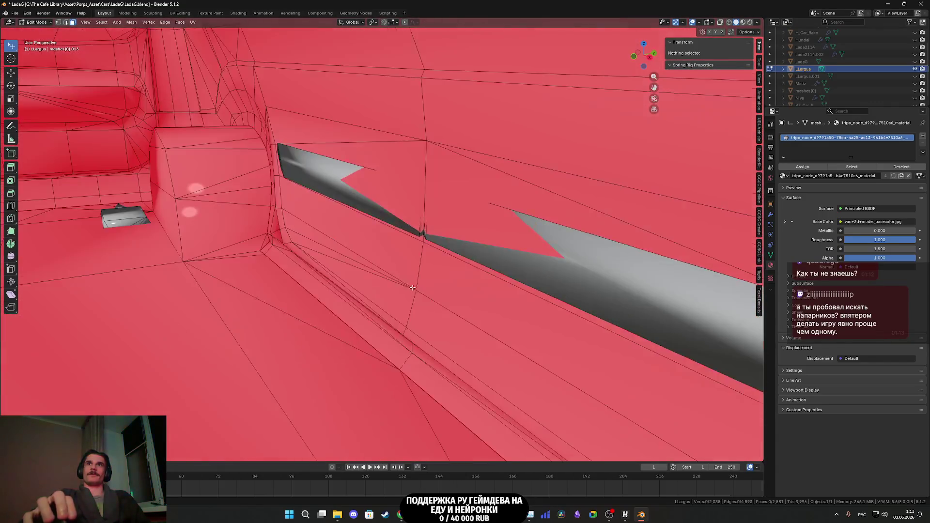
{"action": "middle_click_drag", "start_coordinate": [413, 288], "coordinate": [301, 271]}
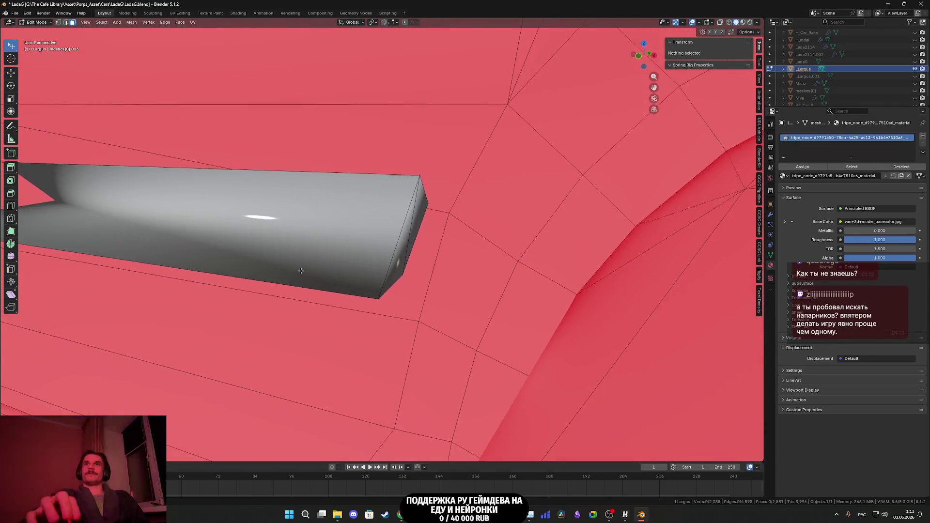
{"action": "left_click", "coordinate": [412, 234]}
{"action": "left_click", "coordinate": [144, 231], "text": "shift"}
{"action": "mouse_move", "coordinate": [144, 230]}
{"action": "middle_mouse_down"}
{"action": "mouse_move", "coordinate": [339, 281]}
{"action": "mouse_move", "coordinate": [438, 327]}
{"action": "mouse_move", "coordinate": [480, 283]}
{"action": "mouse_move", "coordinate": [426, 276]}
{"action": "mouse_move", "coordinate": [350, 287]}
{"action": "mouse_move", "coordinate": [474, 266]}
{"action": "mouse_move", "coordinate": [420, 256]}
{"action": "mouse_move", "coordinate": [443, 251]}
{"action": "middle_mouse_up"}
{"action": "scroll", "coordinate": [367, 282], "scroll_direction": "up", "scroll_amount": 6}
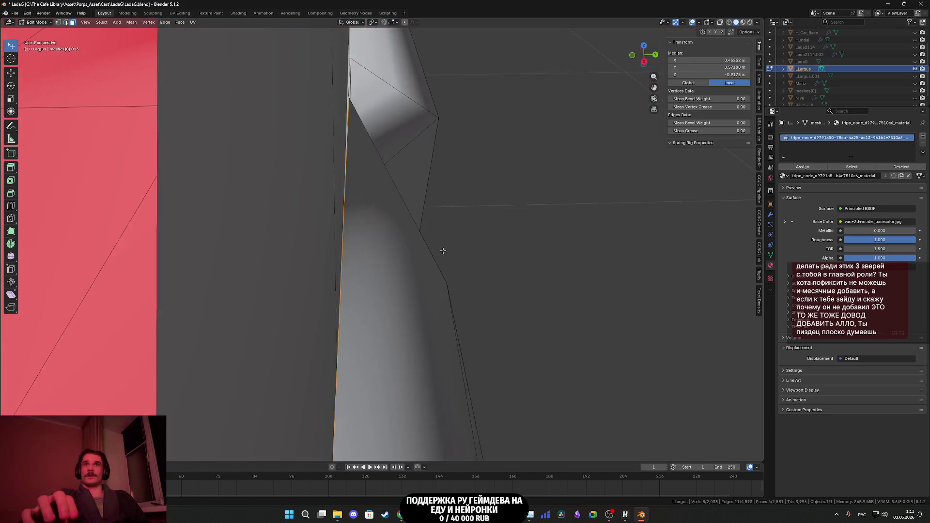
{"action": "scroll", "coordinate": [443, 251], "scroll_direction": "up", "scroll_amount": 8}
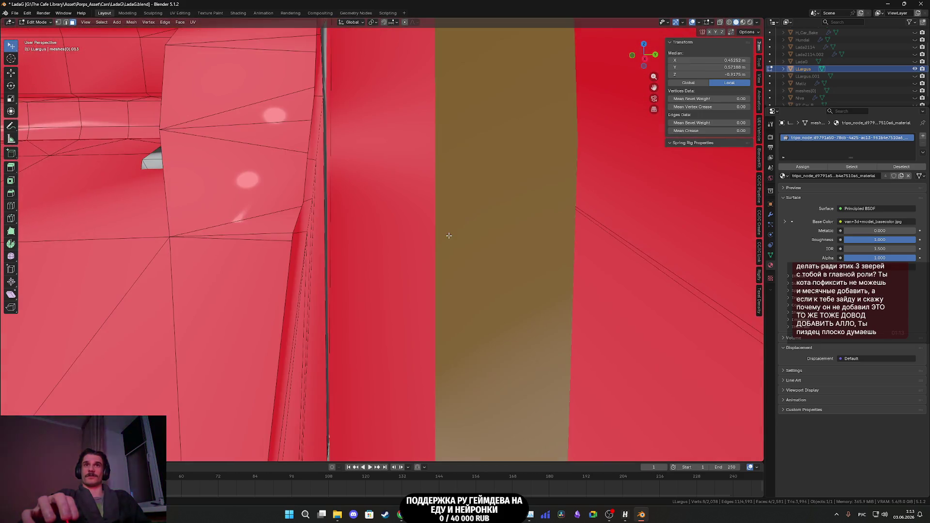
{"action": "mouse_move", "coordinate": [455, 245]}
{"action": "middle_mouse_down"}
{"action": "mouse_move", "coordinate": [521, 275]}
{"action": "mouse_move", "coordinate": [479, 246]}
{"action": "mouse_move", "coordinate": [388, 268]}
{"action": "mouse_move", "coordinate": [409, 247]}
{"action": "mouse_move", "coordinate": [321, 194]}
{"action": "mouse_move", "coordinate": [333, 198]}
{"action": "mouse_move", "coordinate": [332, 221]}
{"action": "mouse_move", "coordinate": [252, 242]}
{"action": "mouse_move", "coordinate": [128, 180]}
{"action": "mouse_move", "coordinate": [147, 207]}
{"action": "mouse_move", "coordinate": [207, 209]}
{"action": "mouse_move", "coordinate": [398, 249]}
{"action": "middle_mouse_up"}
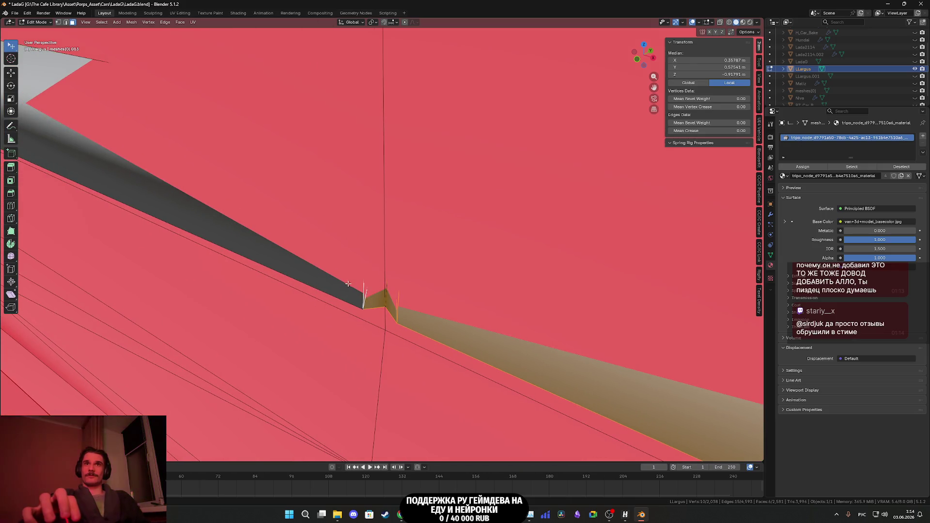
{"action": "scroll", "coordinate": [311, 268], "scroll_direction": "down", "scroll_amount": 2}
- Add the grey strip and box top faces, then delete the selected faces
{"action": "left_click", "coordinate": [291, 233], "text": "shift"}
{"action": "middle_click_drag", "start_coordinate": [185, 192], "coordinate": [84, 248]}
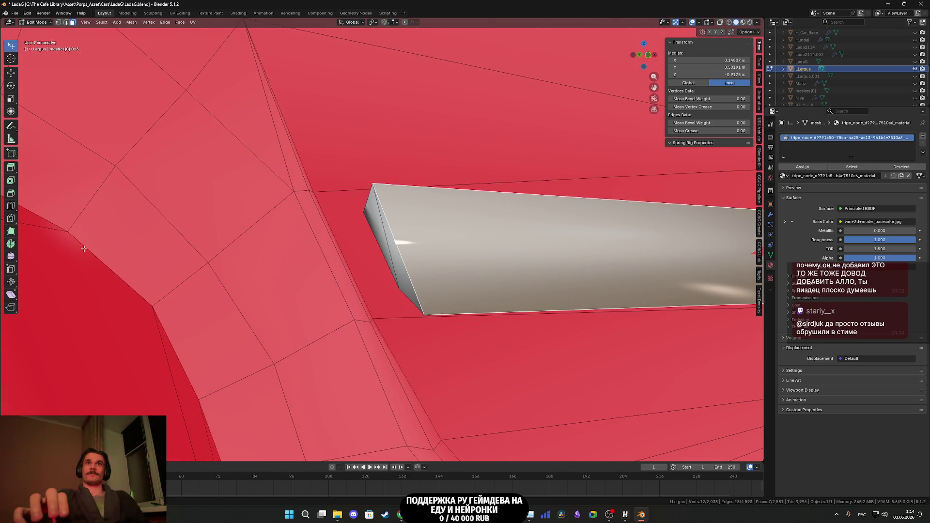
{"action": "scroll", "coordinate": [421, 245], "scroll_direction": "up", "scroll_amount": 3}
{"action": "left_click", "coordinate": [421, 245], "text": "shift"}
{"action": "scroll", "coordinate": [369, 214], "scroll_direction": "down", "scroll_amount": 1}
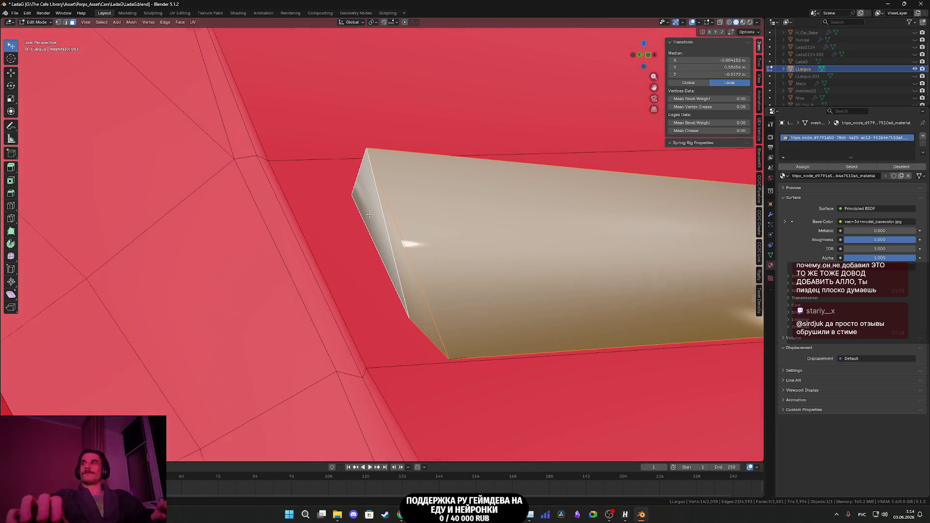
{"action": "right_click", "coordinate": [371, 219]}
{"action": "left_click", "coordinate": [371, 219]}
{"action": "scroll", "coordinate": [465, 249], "scroll_direction": "down", "scroll_amount": 2}
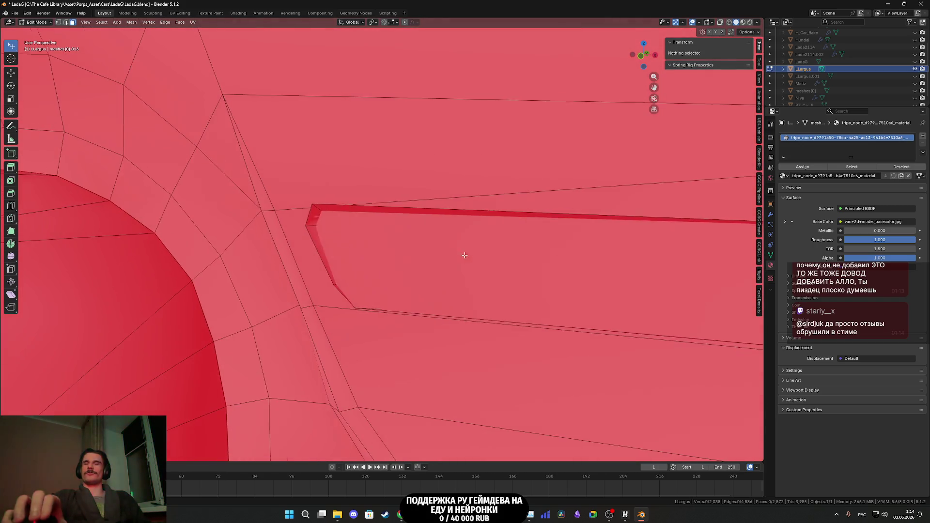
{"action": "scroll", "coordinate": [238, 236], "scroll_direction": "up", "scroll_amount": 2}
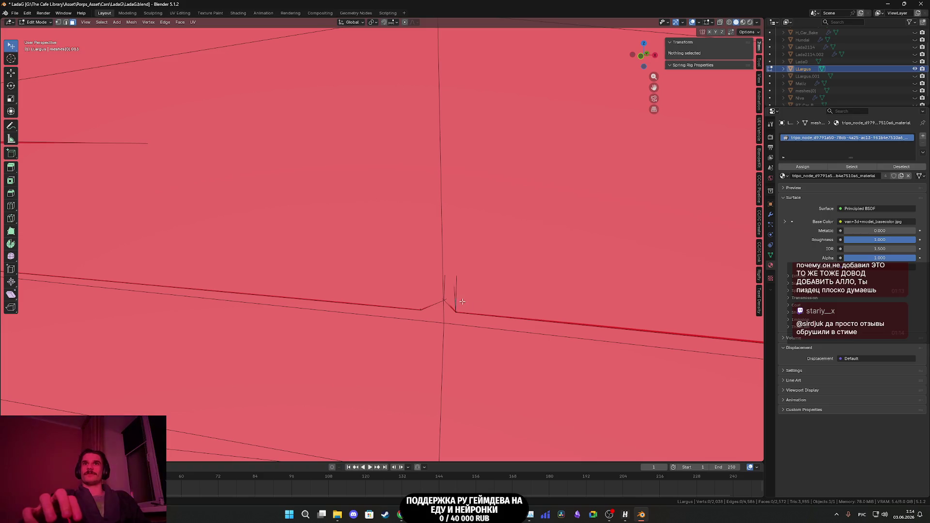
- Select the stray corner at the edge junction and delete it with X
{"action": "left_click_drag", "start_coordinate": [455, 300], "coordinate": [456, 299]}
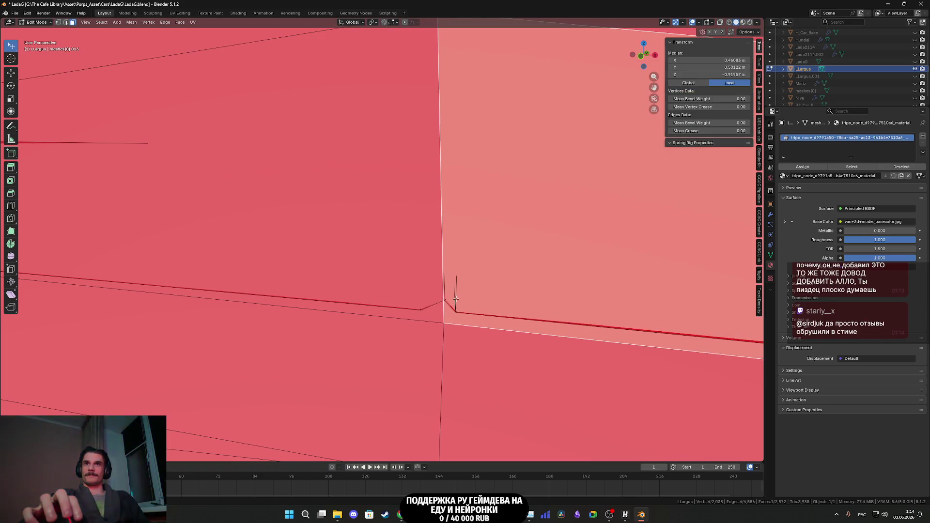
{"action": "scroll", "coordinate": [456, 301], "scroll_direction": "up", "scroll_amount": 4}
{"action": "mouse_move", "coordinate": [551, 378]}
{"action": "middle_mouse_down", "text": "shift"}
{"action": "mouse_move", "coordinate": [310, 209]}
{"action": "mouse_move", "coordinate": [305, 194]}
{"action": "middle_mouse_up", "text": "shift"}
{"action": "left_click", "coordinate": [294, 185]}
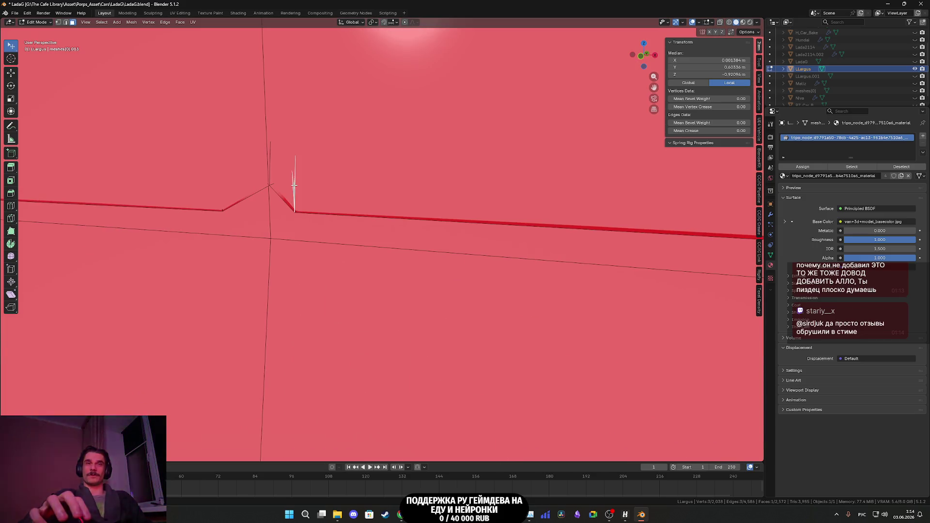
{"action": "key", "text": "x"}
{"action": "left_click", "coordinate": [294, 185]}
{"action": "scroll", "coordinate": [294, 185], "scroll_direction": "down", "scroll_amount": 10}
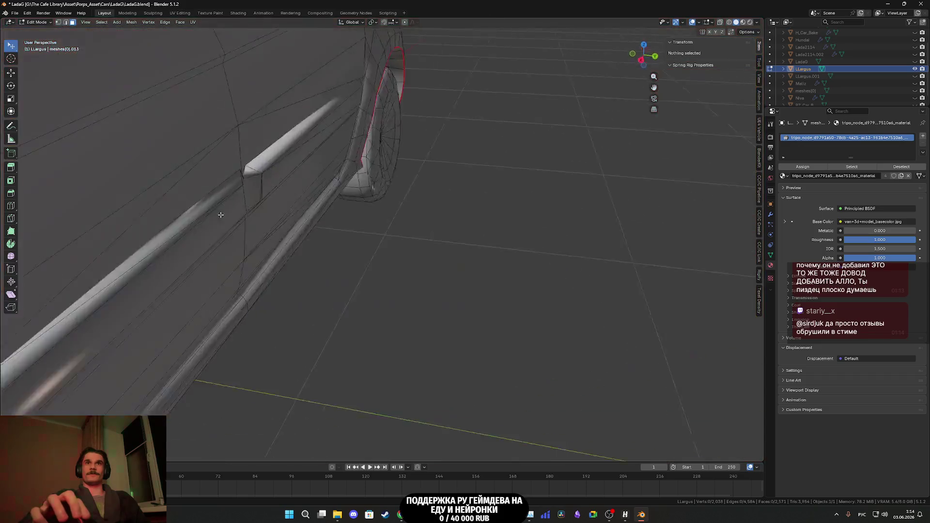
- Select the edge loop on the front fender from a low view
{"action": "scroll", "coordinate": [212, 188], "scroll_direction": "down", "scroll_amount": 5}
{"action": "mouse_move", "coordinate": [212, 187]}
{"action": "middle_mouse_down"}
{"action": "mouse_move", "coordinate": [389, 275]}
{"action": "mouse_move", "coordinate": [476, 243]}
{"action": "mouse_move", "coordinate": [369, 241]}
{"action": "mouse_move", "coordinate": [381, 233]}
{"action": "middle_mouse_up"}
{"action": "scroll", "coordinate": [388, 275], "scroll_direction": "up", "scroll_amount": 2}
{"action": "scroll", "coordinate": [476, 243], "scroll_direction": "up", "scroll_amount": 3}
{"action": "scroll", "coordinate": [388, 242], "scroll_direction": "up", "scroll_amount": 3}
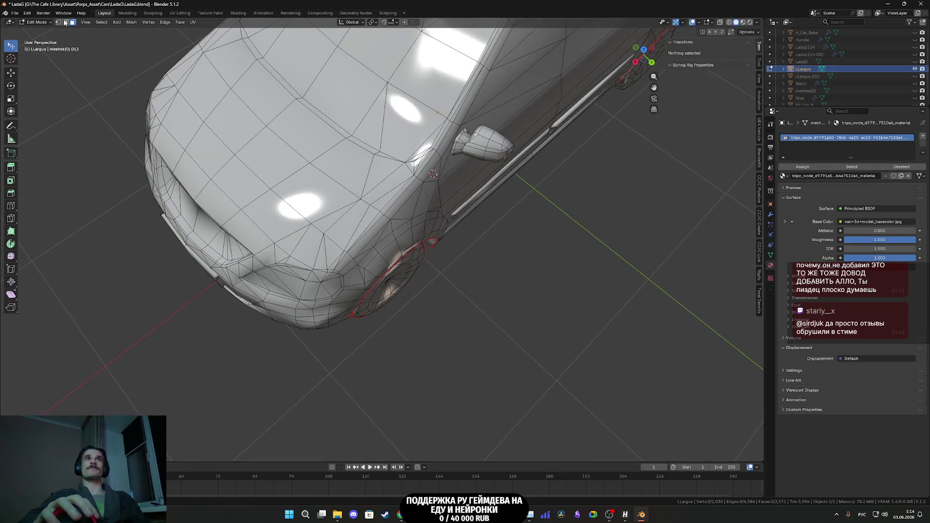
{"action": "scroll", "coordinate": [242, 194], "scroll_direction": "down", "scroll_amount": 5}
{"action": "mouse_move", "coordinate": [242, 193]}
{"action": "middle_mouse_down"}
{"action": "mouse_move", "coordinate": [314, 275]}
{"action": "mouse_move", "coordinate": [299, 315]}
{"action": "mouse_move", "coordinate": [294, 308]}
{"action": "mouse_move", "coordinate": [203, 335]}
{"action": "middle_mouse_up"}
{"action": "scroll", "coordinate": [305, 291], "scroll_direction": "up", "scroll_amount": 3}
{"action": "left_click", "coordinate": [294, 304], "text": "alt"}
{"action": "scroll", "coordinate": [293, 303], "scroll_direction": "up", "scroll_amount": 4}
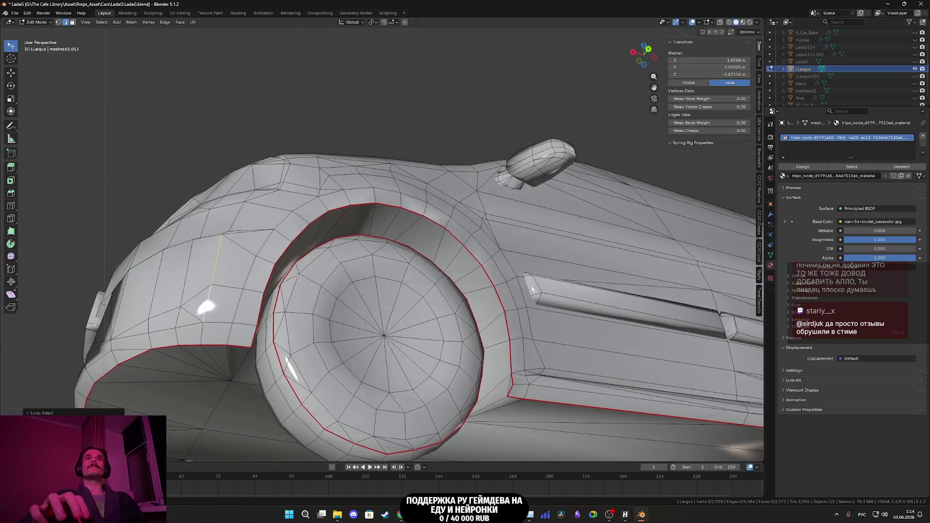
- Extend the selection past the mirror to the window-corner and pillar vertices
{"action": "middle_click_drag", "start_coordinate": [216, 263], "coordinate": [243, 337]}
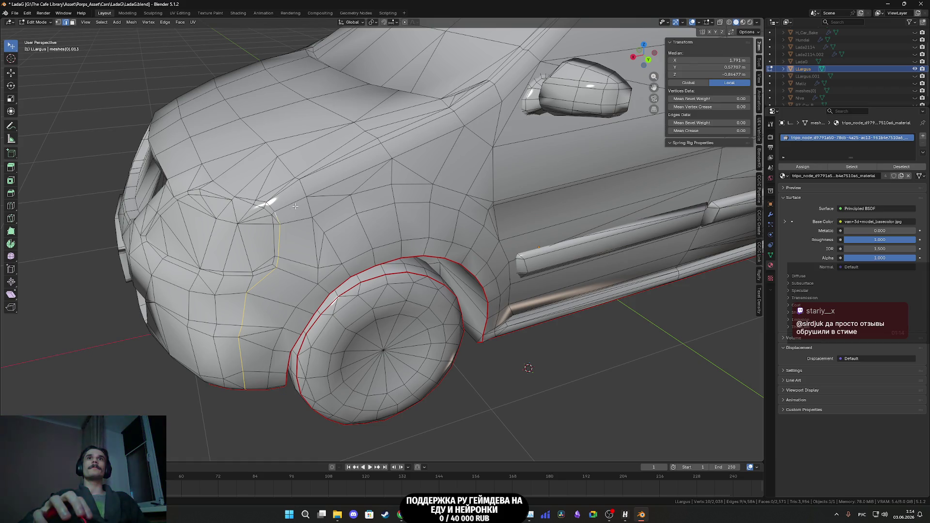
{"action": "left_click", "coordinate": [330, 189], "text": "shift"}
{"action": "scroll", "coordinate": [329, 188], "scroll_direction": "up", "scroll_amount": 3}
{"action": "middle_click_drag", "start_coordinate": [329, 188], "coordinate": [278, 305]}
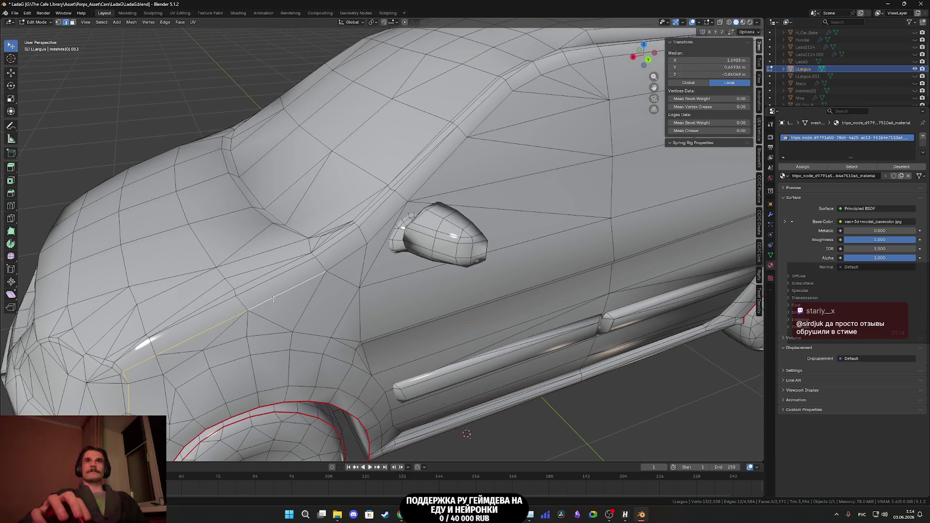
{"action": "middle_click_drag", "start_coordinate": [369, 264], "coordinate": [352, 238]}
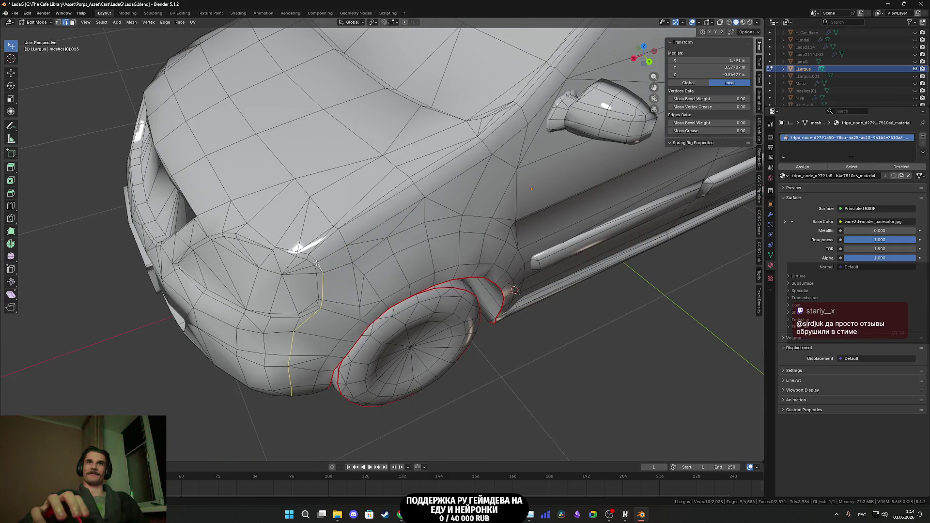
{"action": "scroll", "coordinate": [314, 259], "scroll_direction": "up", "scroll_amount": 3}
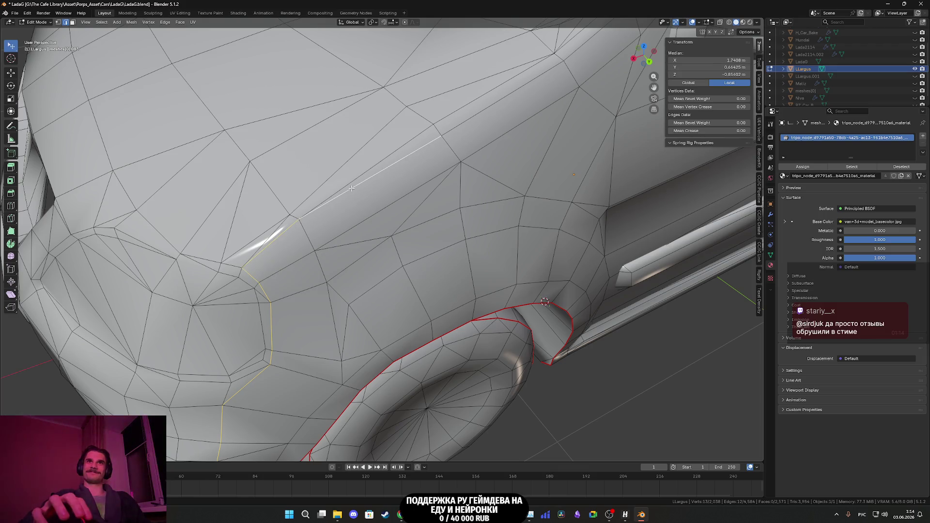
{"action": "scroll", "coordinate": [352, 188], "scroll_direction": "down", "scroll_amount": 4}
{"action": "middle_click_drag", "start_coordinate": [351, 188], "coordinate": [363, 275]}
{"action": "scroll", "coordinate": [363, 275], "scroll_direction": "up", "scroll_amount": 1}
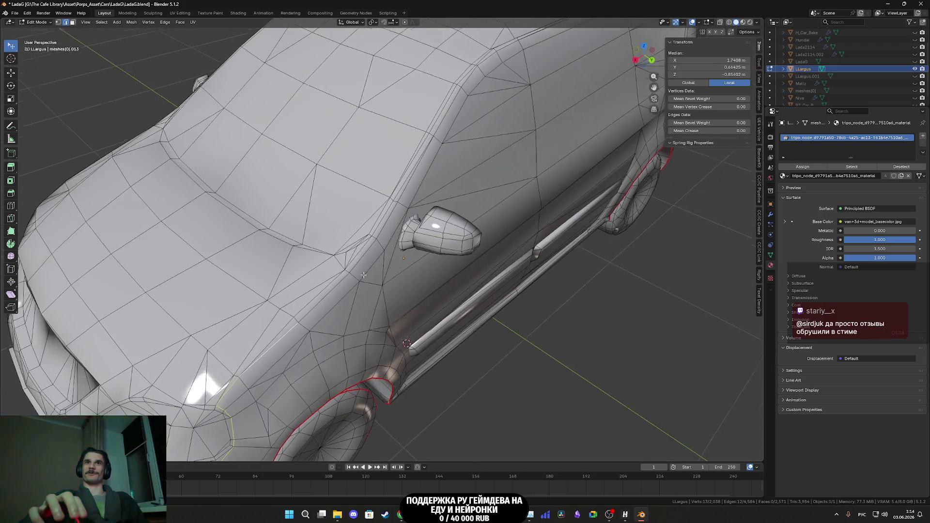
{"action": "scroll", "coordinate": [364, 275], "scroll_direction": "down", "scroll_amount": 4}
{"action": "scroll", "coordinate": [318, 294], "scroll_direction": "up", "scroll_amount": 3}
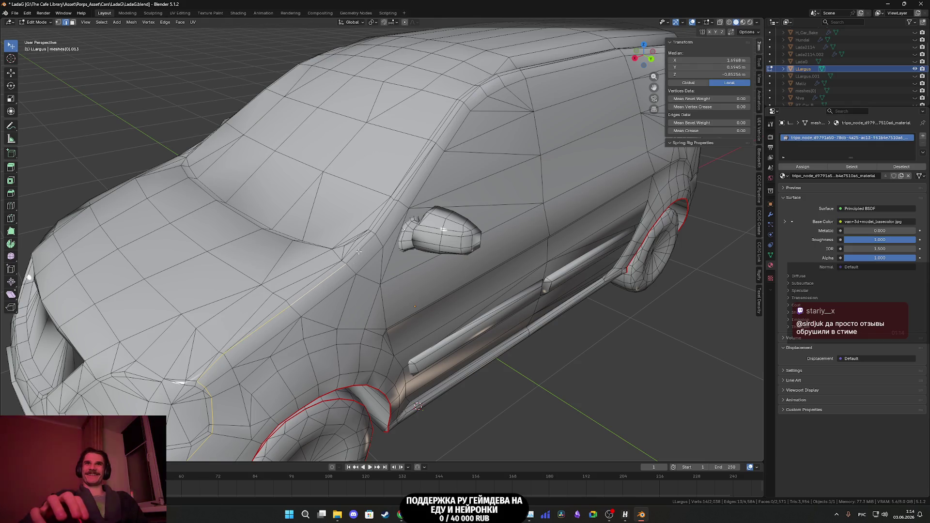
{"action": "left_click", "coordinate": [359, 251], "text": "shift"}
{"action": "scroll", "coordinate": [340, 272], "scroll_direction": "up", "scroll_amount": 3}
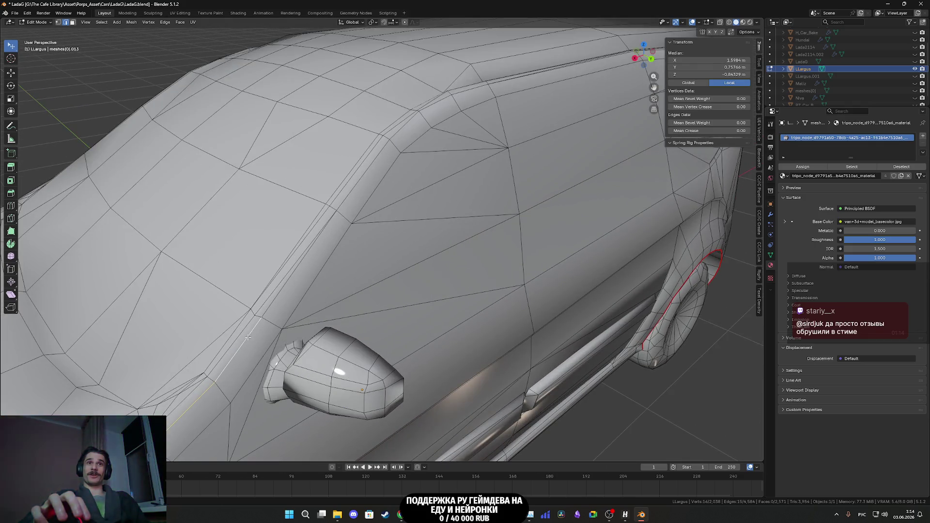
{"action": "left_click", "coordinate": [360, 222], "text": "shift"}
{"action": "mouse_move", "coordinate": [360, 222]}
{"action": "middle_mouse_down"}
{"action": "mouse_move", "coordinate": [416, 293]}
{"action": "mouse_move", "coordinate": [251, 203]}
{"action": "middle_mouse_up"}
{"action": "scroll", "coordinate": [415, 293], "scroll_direction": "up", "scroll_amount": 3}
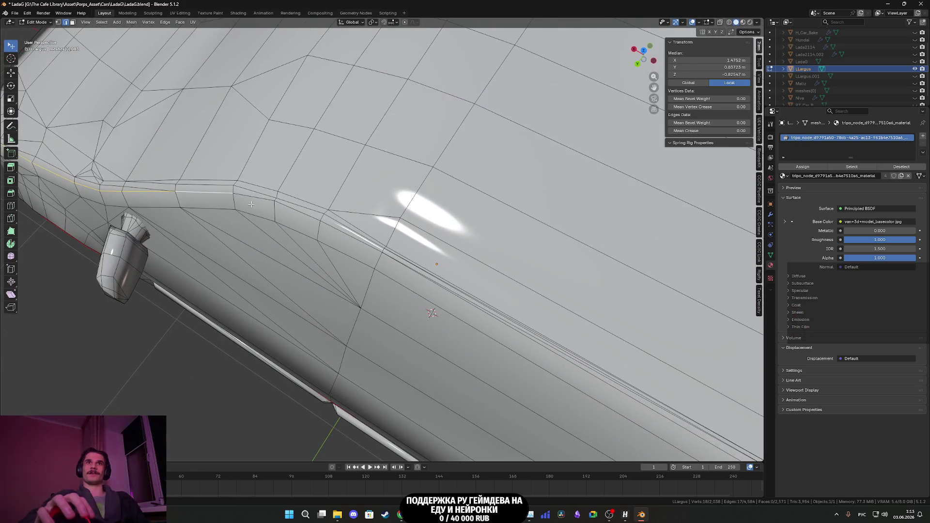
- Orbit round to the rear and add the rear corner edge to the selection
{"action": "middle_click_drag", "start_coordinate": [457, 305], "coordinate": [406, 298]}
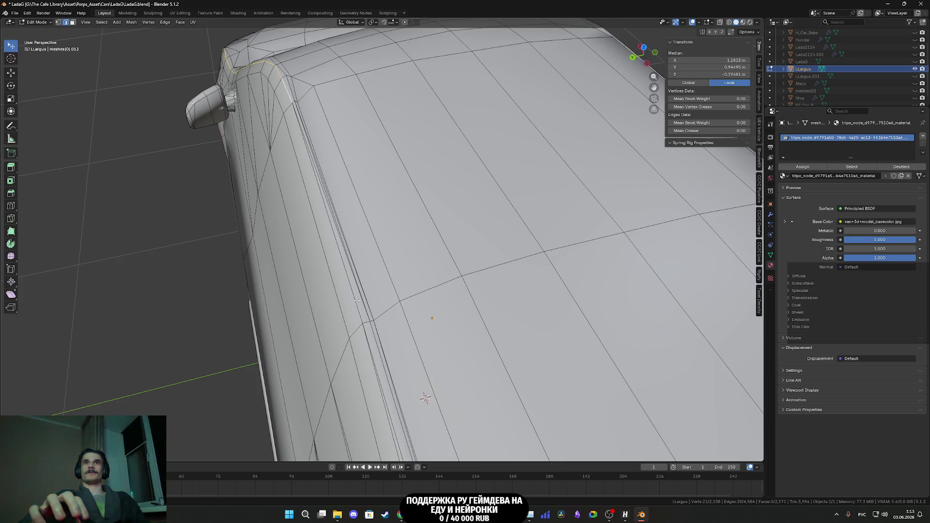
{"action": "scroll", "coordinate": [356, 299], "scroll_direction": "down", "scroll_amount": 5}
{"action": "middle_click_drag", "start_coordinate": [356, 300], "coordinate": [438, 296]}
{"action": "scroll", "coordinate": [429, 293], "scroll_direction": "up", "scroll_amount": 5}
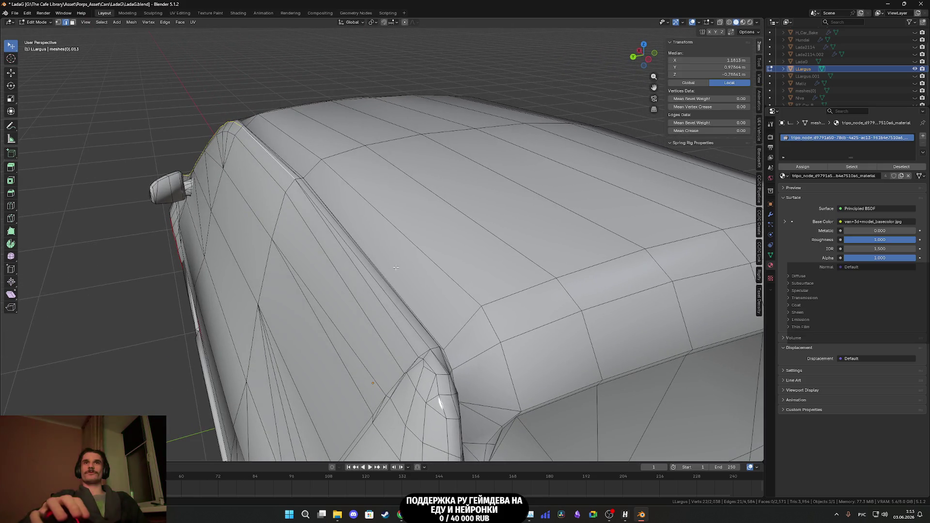
{"action": "scroll", "coordinate": [404, 322], "scroll_direction": "down", "scroll_amount": 5}
{"action": "middle_click_drag", "start_coordinate": [404, 322], "coordinate": [352, 301]}
{"action": "scroll", "coordinate": [352, 301], "scroll_direction": "up", "scroll_amount": 5}
{"action": "scroll", "coordinate": [352, 302], "scroll_direction": "up", "scroll_amount": 3}
{"action": "mouse_move", "coordinate": [291, 291]}
{"action": "middle_mouse_down"}
{"action": "mouse_move", "coordinate": [295, 304]}
{"action": "mouse_move", "coordinate": [308, 289]}
{"action": "mouse_move", "coordinate": [295, 265]}
{"action": "middle_mouse_up"}
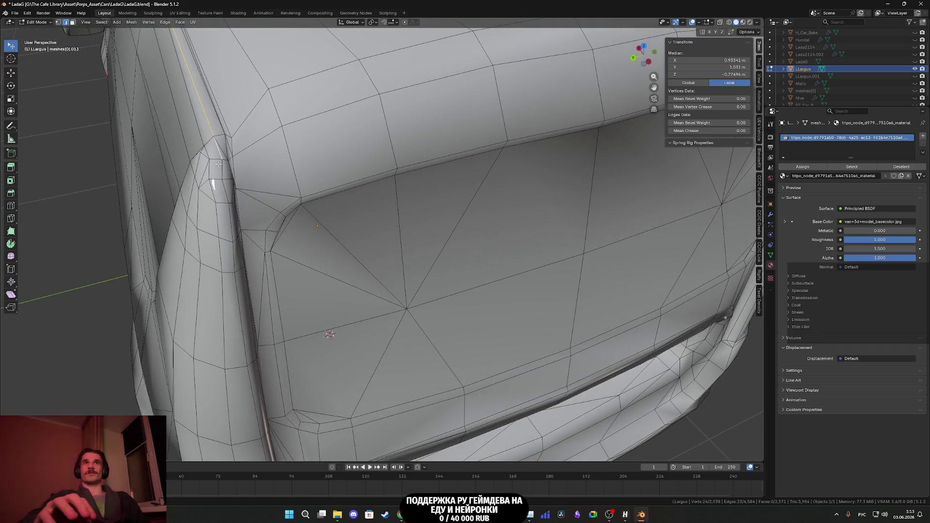
{"action": "middle_click_drag", "start_coordinate": [220, 190], "coordinate": [277, 161]}
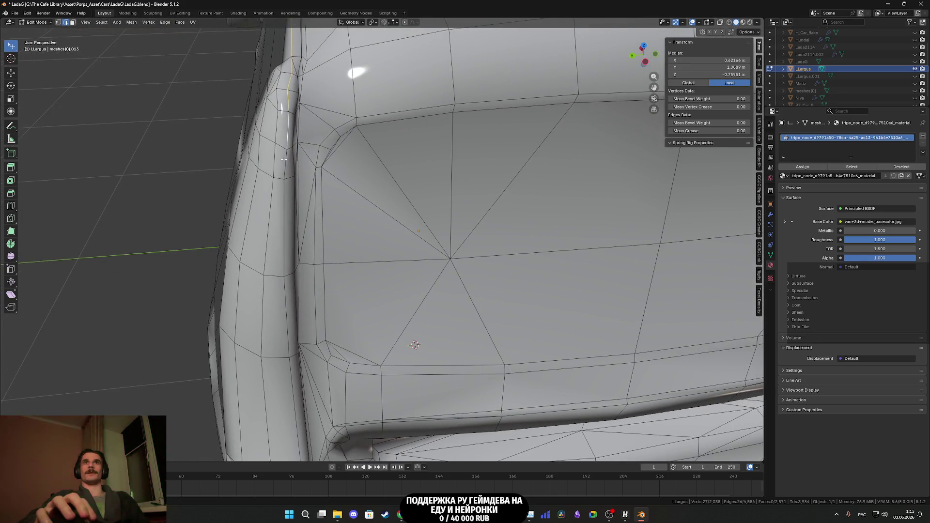
{"action": "left_click", "coordinate": [284, 210], "text": "shift"}
- Add the next corner edge down to the bumper underside
{"action": "middle_click_drag", "start_coordinate": [283, 210], "coordinate": [320, 195]}
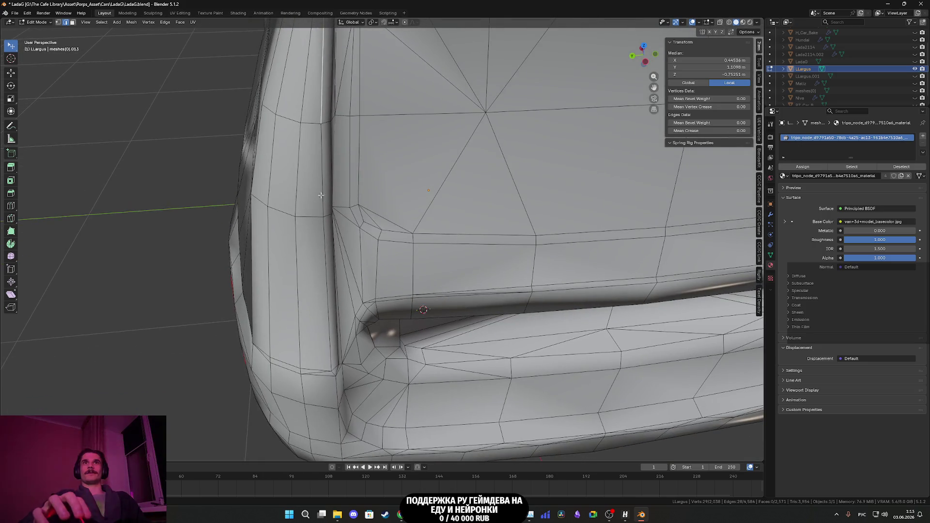
{"action": "scroll", "coordinate": [345, 329], "scroll_direction": "down", "scroll_amount": 3}
{"action": "middle_click_drag", "start_coordinate": [344, 328], "coordinate": [353, 274]}
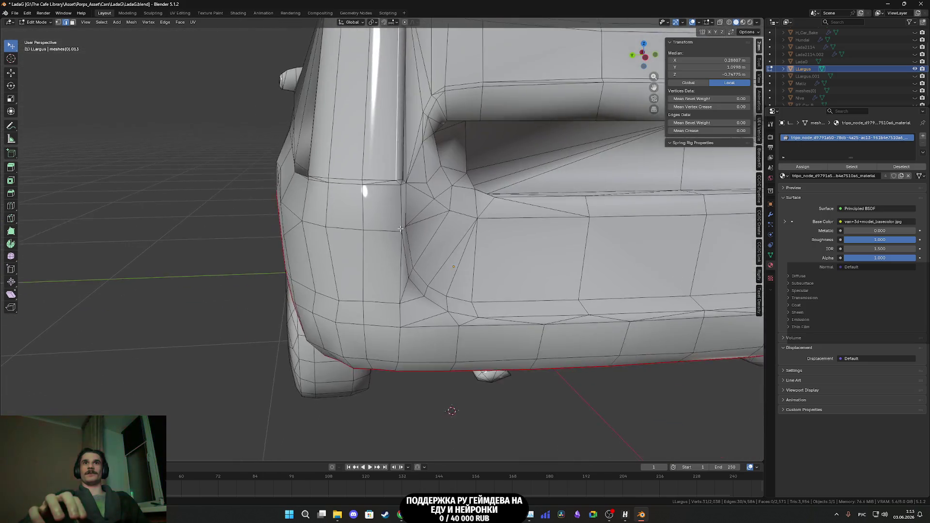
{"action": "scroll", "coordinate": [361, 219], "scroll_direction": "up", "scroll_amount": 5}
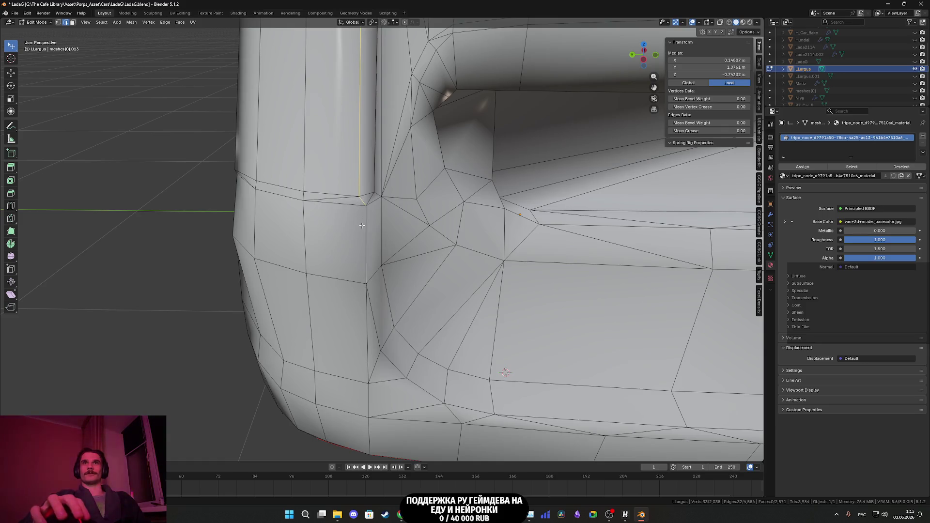
{"action": "middle_click_drag", "start_coordinate": [362, 225], "coordinate": [352, 225]}
{"action": "left_click", "coordinate": [354, 282], "text": "shift"}
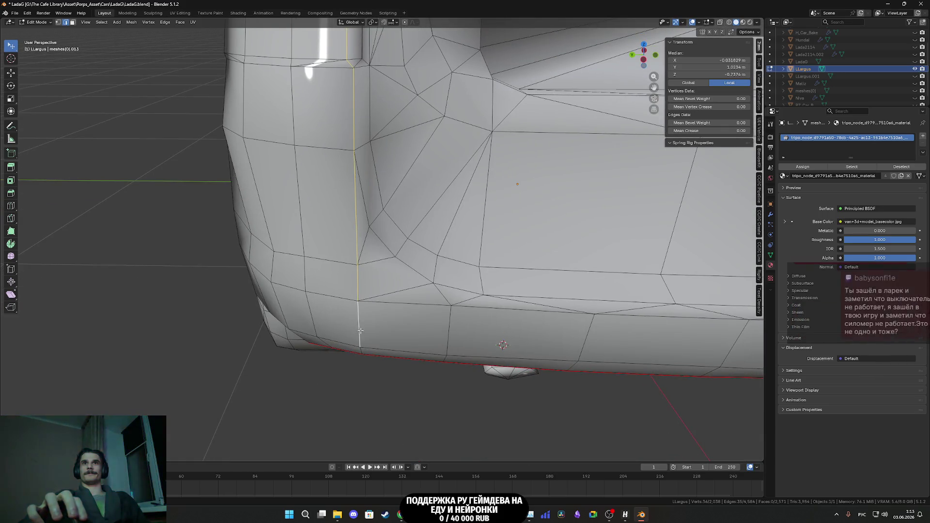
{"action": "middle_click_drag", "start_coordinate": [354, 282], "coordinate": [375, 295]}
- Mark the selected rear corner edges as a seam, then turn to a straight rear view
{"action": "right_click", "coordinate": [385, 242]}
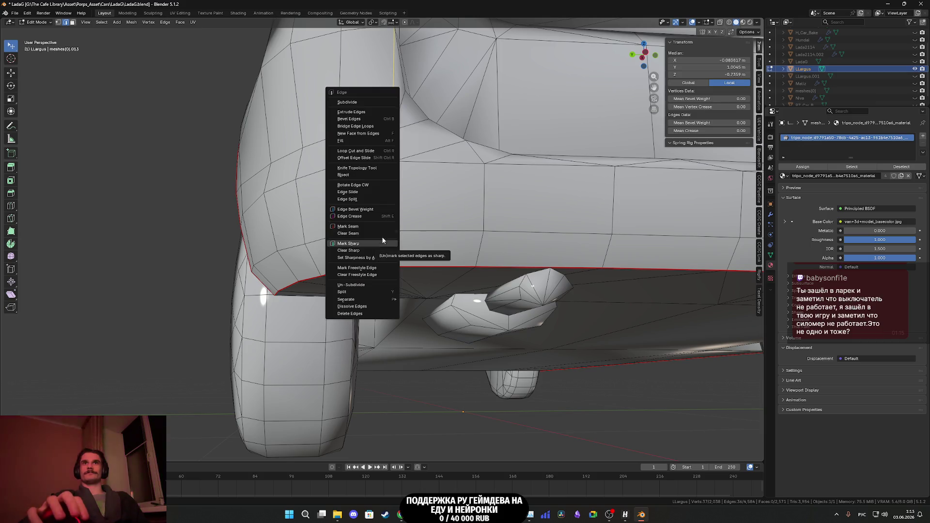
{"action": "key", "text": "Escape"}
{"action": "scroll", "coordinate": [383, 232], "scroll_direction": "down", "scroll_amount": 3}
{"action": "mouse_move", "coordinate": [382, 233]}
{"action": "middle_mouse_down"}
{"action": "mouse_move", "coordinate": [426, 252]}
{"action": "mouse_move", "coordinate": [268, 333]}
{"action": "middle_mouse_up"}
{"action": "mouse_move", "coordinate": [428, 318]}
{"action": "middle_mouse_down"}
{"action": "mouse_move", "coordinate": [403, 332]}
{"action": "mouse_move", "coordinate": [457, 322]}
{"action": "mouse_move", "coordinate": [460, 331]}
{"action": "mouse_move", "coordinate": [402, 341]}
{"action": "mouse_move", "coordinate": [436, 335]}
{"action": "mouse_move", "coordinate": [408, 329]}
{"action": "mouse_move", "coordinate": [450, 319]}
{"action": "middle_mouse_up"}
{"action": "scroll", "coordinate": [408, 329], "scroll_direction": "up", "scroll_amount": 5}
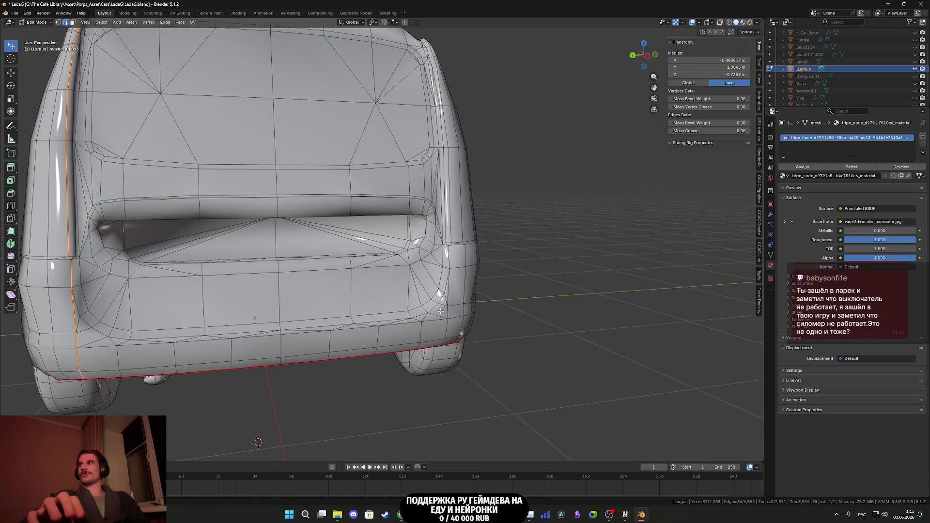
{"action": "scroll", "coordinate": [404, 317], "scroll_direction": "up", "scroll_amount": 2}
{"action": "scroll", "coordinate": [399, 317], "scroll_direction": "up", "scroll_amount": 2}
{"action": "mouse_move", "coordinate": [398, 318]}
{"action": "middle_mouse_down"}
{"action": "mouse_move", "coordinate": [496, 320]}
{"action": "mouse_move", "coordinate": [392, 283]}
{"action": "middle_mouse_up"}
{"action": "scroll", "coordinate": [495, 320], "scroll_direction": "up", "scroll_amount": 2}
- Start a new edge selection with four edges up the other rear corner
{"action": "left_click", "coordinate": [392, 283]}
{"action": "left_click", "coordinate": [391, 264], "text": "shift"}
{"action": "left_click", "coordinate": [391, 233], "text": "shift"}
{"action": "left_click", "coordinate": [390, 201], "text": "shift"}
{"action": "mouse_move", "coordinate": [390, 201]}
{"action": "middle_mouse_down"}
{"action": "mouse_move", "coordinate": [383, 253]}
{"action": "mouse_move", "coordinate": [412, 328]}
{"action": "middle_mouse_up"}
{"action": "scroll", "coordinate": [383, 253], "scroll_direction": "up", "scroll_amount": 2}
{"action": "scroll", "coordinate": [403, 299], "scroll_direction": "up", "scroll_amount": 2}
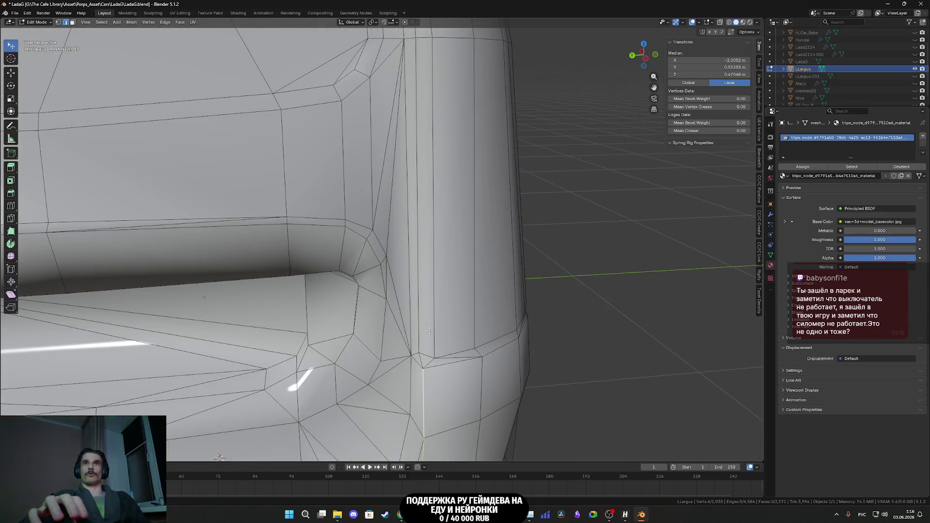
- Add further vertical corner edges, extending the selection to the top of the corner
{"action": "left_click", "coordinate": [422, 355], "text": "shift"}
{"action": "left_click", "coordinate": [416, 307], "text": "shift"}
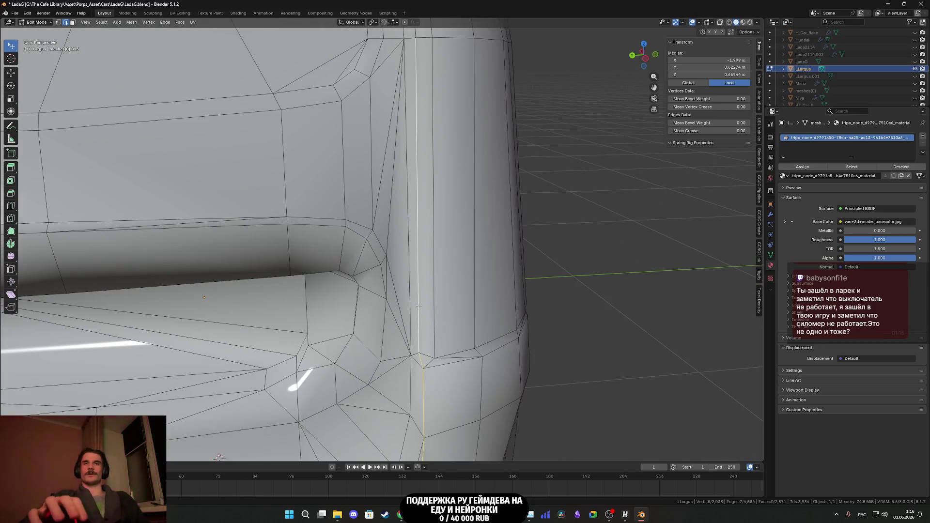
{"action": "scroll", "coordinate": [407, 307], "scroll_direction": "down", "scroll_amount": 6}
{"action": "scroll", "coordinate": [398, 305], "scroll_direction": "up", "scroll_amount": 8}
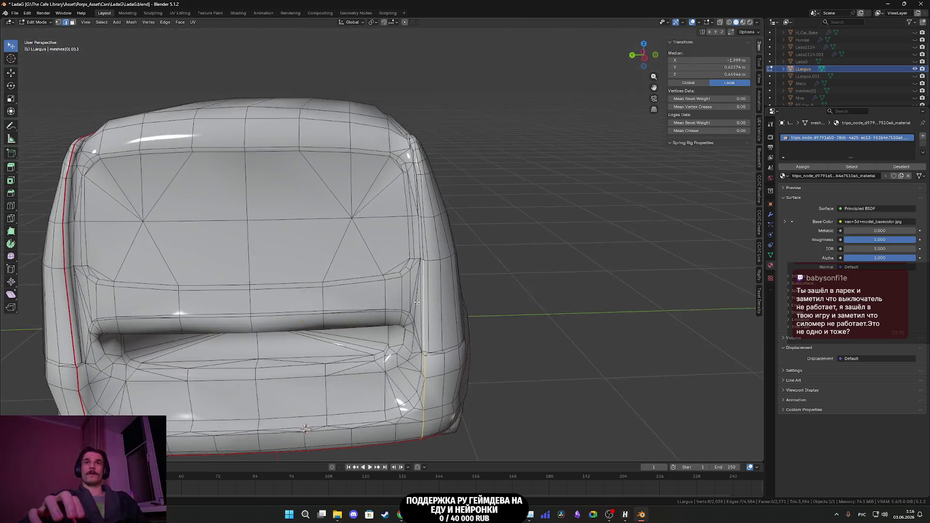
{"action": "left_click", "coordinate": [398, 272], "text": "shift"}
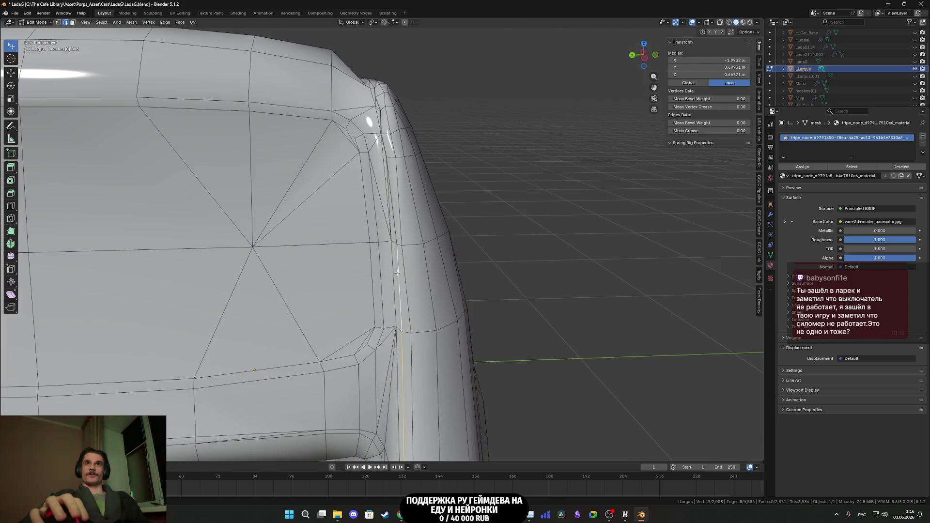
{"action": "mouse_move", "coordinate": [396, 219]}
{"action": "middle_mouse_down"}
{"action": "mouse_move", "coordinate": [418, 264]}
{"action": "mouse_move", "coordinate": [452, 219]}
{"action": "middle_mouse_up"}
{"action": "left_click", "coordinate": [453, 217], "text": "shift"}
{"action": "left_click", "coordinate": [446, 197], "text": "shift"}
{"action": "left_click", "coordinate": [439, 174], "text": "shift"}
{"action": "middle_click_drag", "start_coordinate": [439, 175], "coordinate": [404, 310]}
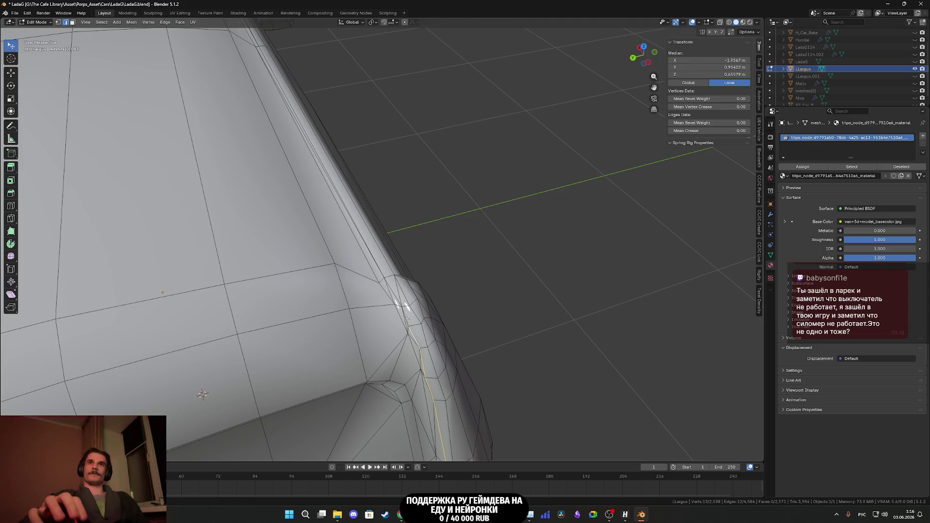
{"action": "left_click", "coordinate": [393, 287], "text": "shift"}
- Continue the selection along the lower side panel edge, dropping one stray edge
{"action": "mouse_move", "coordinate": [394, 288]}
{"action": "middle_mouse_down"}
{"action": "mouse_move", "coordinate": [442, 303]}
{"action": "mouse_move", "coordinate": [368, 243]}
{"action": "middle_mouse_up"}
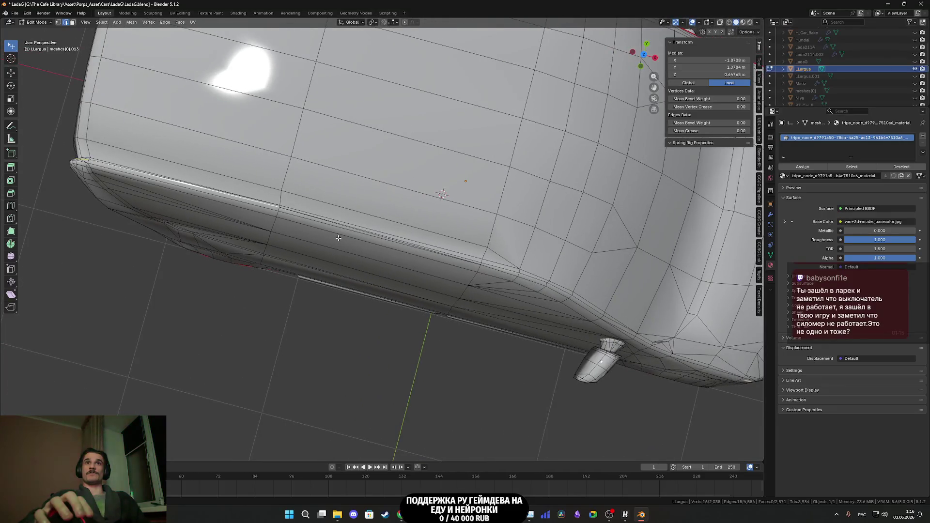
{"action": "scroll", "coordinate": [344, 224], "scroll_direction": "up", "scroll_amount": 3}
{"action": "left_click", "coordinate": [546, 274], "text": "shift"}
{"action": "scroll", "coordinate": [546, 273], "scroll_direction": "down", "scroll_amount": 3}
{"action": "scroll", "coordinate": [260, 209], "scroll_direction": "up", "scroll_amount": 3}
{"action": "mouse_move", "coordinate": [260, 209]}
{"action": "middle_mouse_down"}
{"action": "mouse_move", "coordinate": [533, 300]}
{"action": "mouse_move", "coordinate": [546, 314]}
{"action": "mouse_move", "coordinate": [398, 269]}
{"action": "mouse_move", "coordinate": [416, 270]}
{"action": "middle_mouse_up"}
{"action": "left_click", "coordinate": [533, 300], "text": "shift"}
{"action": "left_click", "coordinate": [413, 254], "text": "shift"}
{"action": "left_click", "coordinate": [478, 219], "text": "shift"}
{"action": "left_click", "coordinate": [528, 198], "text": "shift"}
- Extend the selection along the side crease up to the mirror
{"action": "middle_click_drag", "start_coordinate": [528, 198], "coordinate": [292, 225]}
{"action": "left_click", "coordinate": [287, 213], "text": "shift"}
{"action": "left_click", "coordinate": [355, 201], "text": "shift"}
{"action": "mouse_move", "coordinate": [477, 211]}
{"action": "middle_mouse_down"}
{"action": "mouse_move", "coordinate": [407, 194]}
{"action": "mouse_move", "coordinate": [342, 230]}
{"action": "mouse_move", "coordinate": [371, 222]}
{"action": "middle_mouse_up"}
{"action": "scroll", "coordinate": [406, 194], "scroll_direction": "down", "scroll_amount": 3}
{"action": "scroll", "coordinate": [373, 213], "scroll_direction": "up", "scroll_amount": 4}
{"action": "left_click", "coordinate": [361, 206], "text": "shift"}
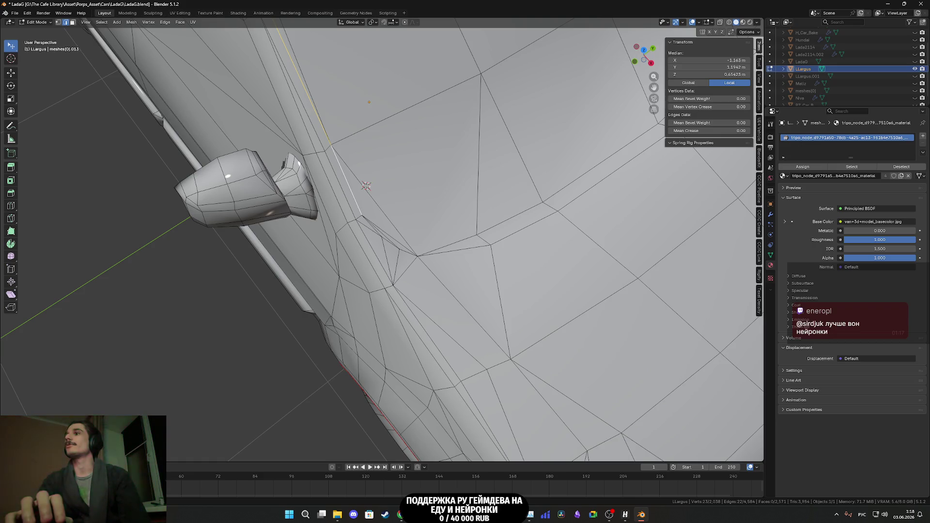
{"action": "left_click", "coordinate": [401, 514]}
- Play the ambient music end-screen video on YouTube, then return to the Twitch dashboard
{"action": "left_click", "coordinate": [140, 7]}
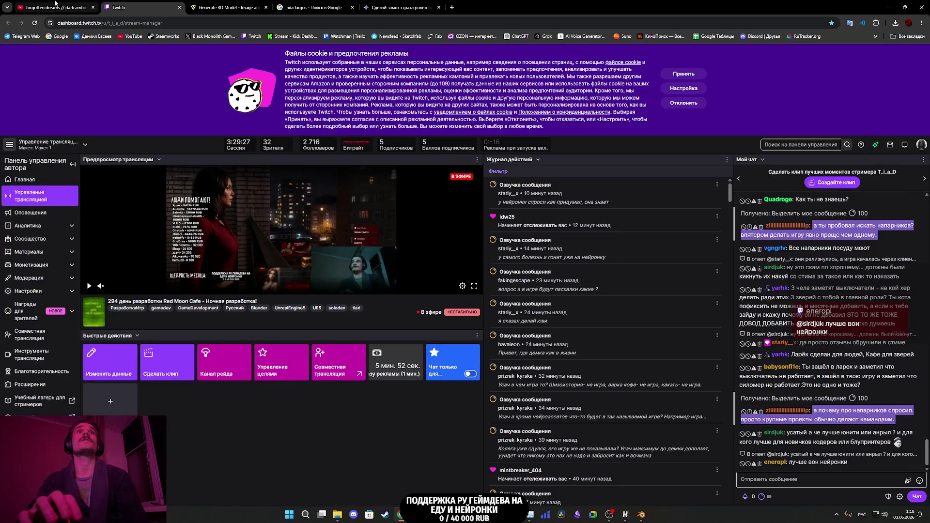
{"action": "left_click", "coordinate": [54, 5]}
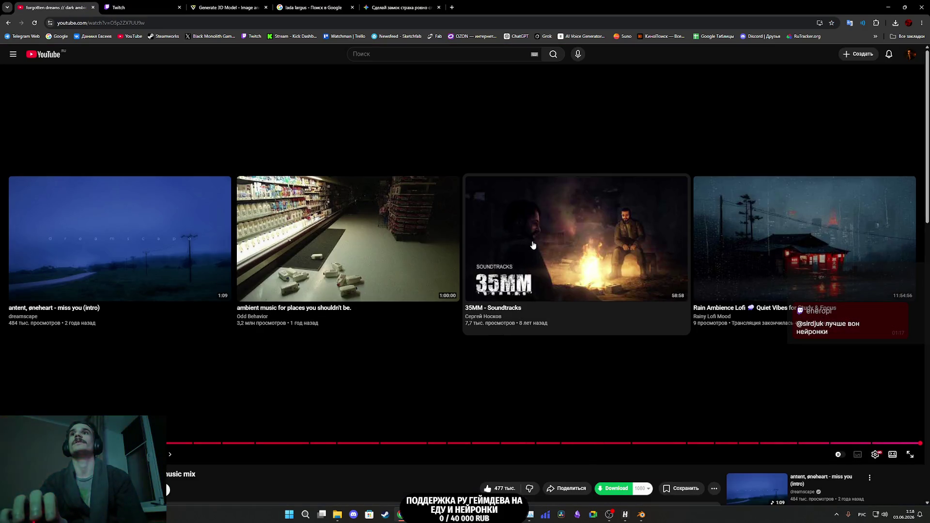
{"action": "left_click", "coordinate": [326, 260]}
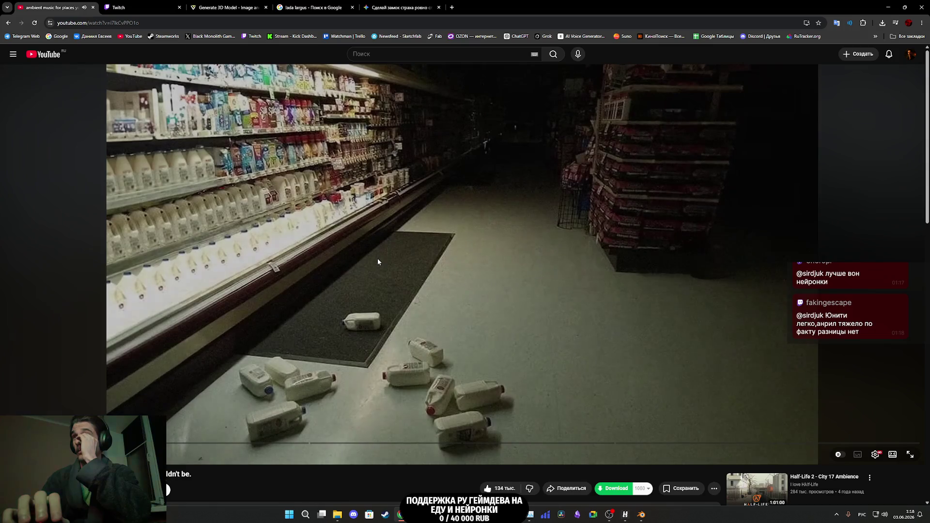
{"action": "left_click", "coordinate": [141, 7]}
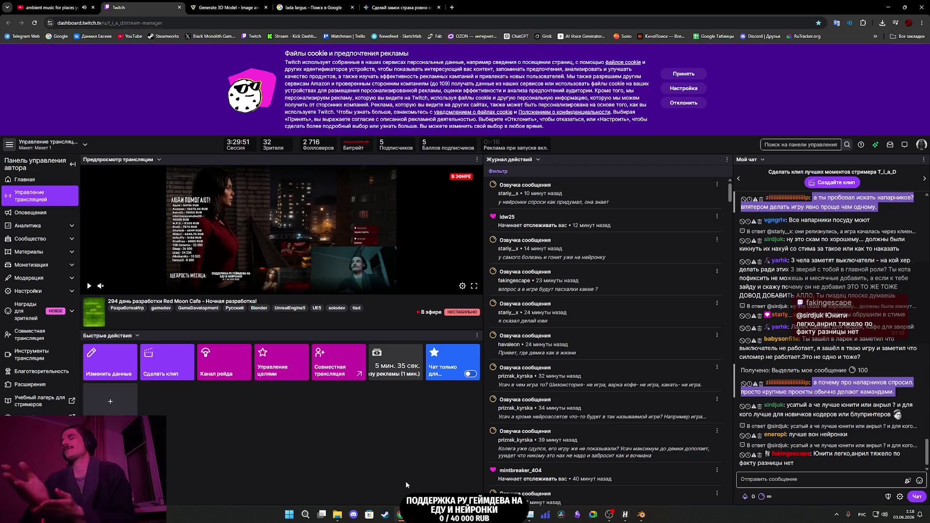
- Switch via the Unreal Engine editor back to the car model in Blender
{"action": "mouse_move", "coordinate": [465, 514]}
{"action": "left_click", "coordinate": [433, 475]}
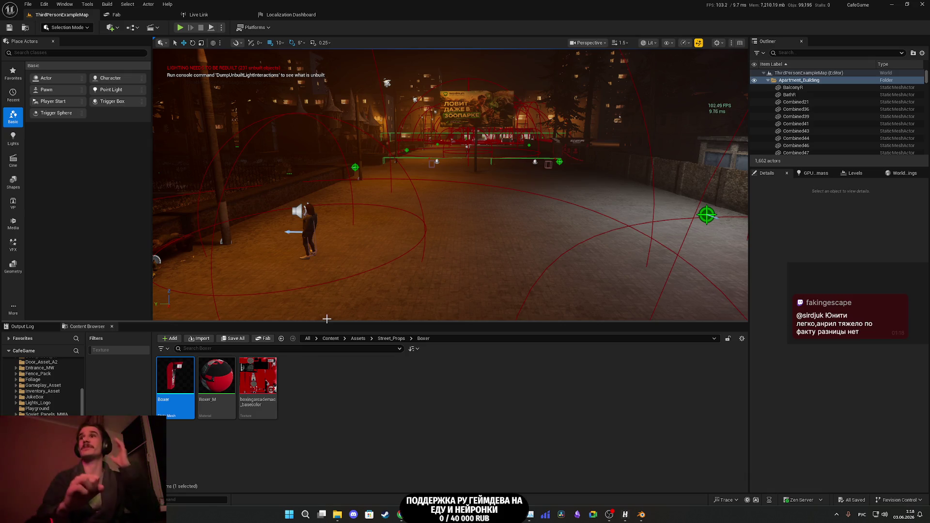
{"action": "left_click", "coordinate": [641, 515]}
{"action": "scroll", "coordinate": [495, 316], "scroll_direction": "down", "scroll_amount": 5}
- Select the edge chain along the hood side, door seam and down the front fender
{"action": "scroll", "coordinate": [394, 244], "scroll_direction": "up", "scroll_amount": 5}
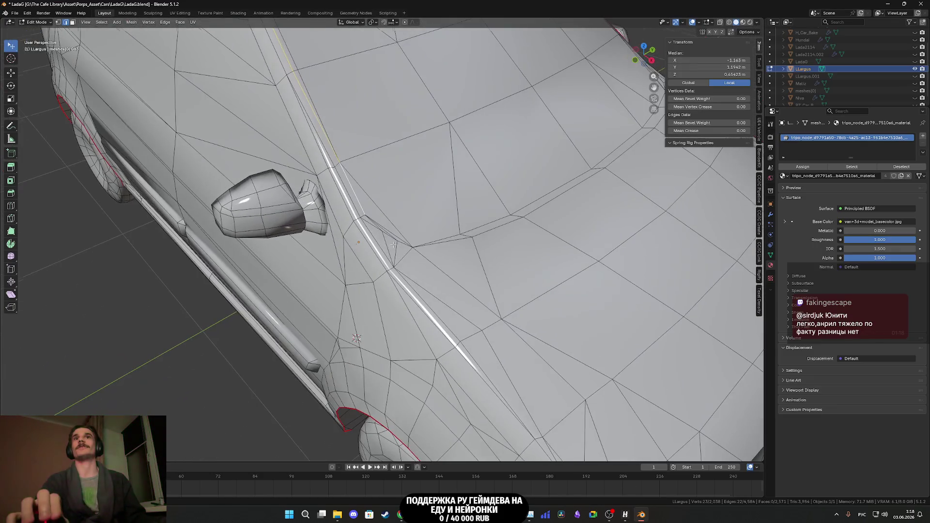
{"action": "scroll", "coordinate": [375, 237], "scroll_direction": "up", "scroll_amount": 3}
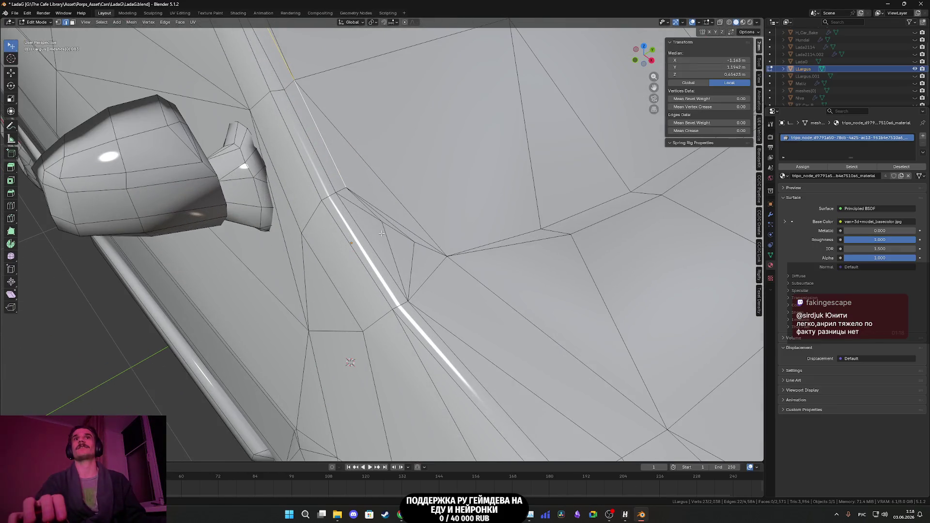
{"action": "scroll", "coordinate": [375, 215], "scroll_direction": "down", "scroll_amount": 5}
{"action": "mouse_move", "coordinate": [376, 215]}
{"action": "middle_mouse_down"}
{"action": "mouse_move", "coordinate": [424, 306]}
{"action": "mouse_move", "coordinate": [415, 286]}
{"action": "middle_mouse_up"}
{"action": "left_click", "coordinate": [376, 247], "text": "shift"}
{"action": "left_click", "coordinate": [414, 318], "text": "shift"}
{"action": "middle_click_drag", "start_coordinate": [414, 319], "coordinate": [410, 279]}
{"action": "left_click", "coordinate": [410, 279], "text": "shift"}
{"action": "left_click", "coordinate": [414, 301], "text": "shift"}
{"action": "left_click", "coordinate": [404, 311], "text": "shift"}
{"action": "left_click", "coordinate": [399, 333], "text": "shift"}
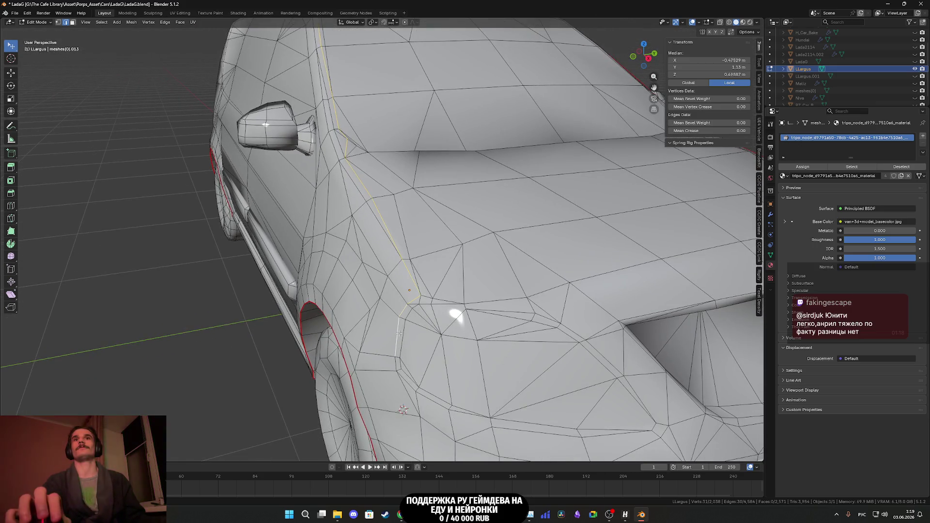
{"action": "mouse_move", "coordinate": [412, 361]}
{"action": "middle_mouse_down"}
{"action": "mouse_move", "coordinate": [420, 250]}
{"action": "mouse_move", "coordinate": [419, 278]}
{"action": "middle_mouse_up"}
{"action": "left_click", "coordinate": [401, 222], "text": "shift"}
{"action": "left_click", "coordinate": [418, 276], "text": "shift"}
- Knife-cut a new edge across the front fender down to its bottom edge
{"action": "scroll", "coordinate": [451, 310], "scroll_direction": "down", "scroll_amount": 6}
{"action": "mouse_move", "coordinate": [450, 310]}
{"action": "middle_mouse_down"}
{"action": "mouse_move", "coordinate": [356, 279]}
{"action": "mouse_move", "coordinate": [449, 287]}
{"action": "mouse_move", "coordinate": [376, 267]}
{"action": "mouse_move", "coordinate": [349, 277]}
{"action": "mouse_move", "coordinate": [389, 276]}
{"action": "middle_mouse_up"}
{"action": "scroll", "coordinate": [356, 279], "scroll_direction": "down", "scroll_amount": 4}
{"action": "scroll", "coordinate": [376, 267], "scroll_direction": "up", "scroll_amount": 3}
{"action": "scroll", "coordinate": [368, 276], "scroll_direction": "down", "scroll_amount": 3}
{"action": "scroll", "coordinate": [421, 276], "scroll_direction": "up", "scroll_amount": 1}
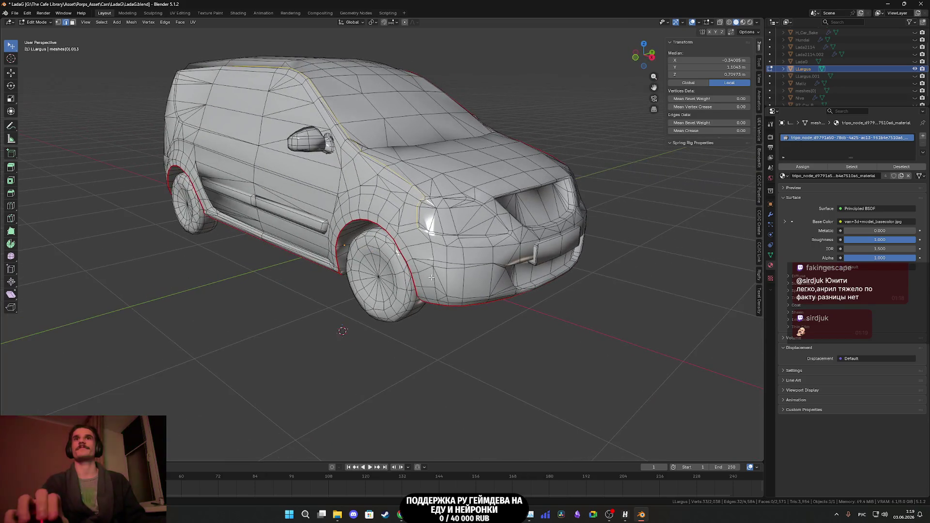
{"action": "scroll", "coordinate": [440, 269], "scroll_direction": "up", "scroll_amount": 1}
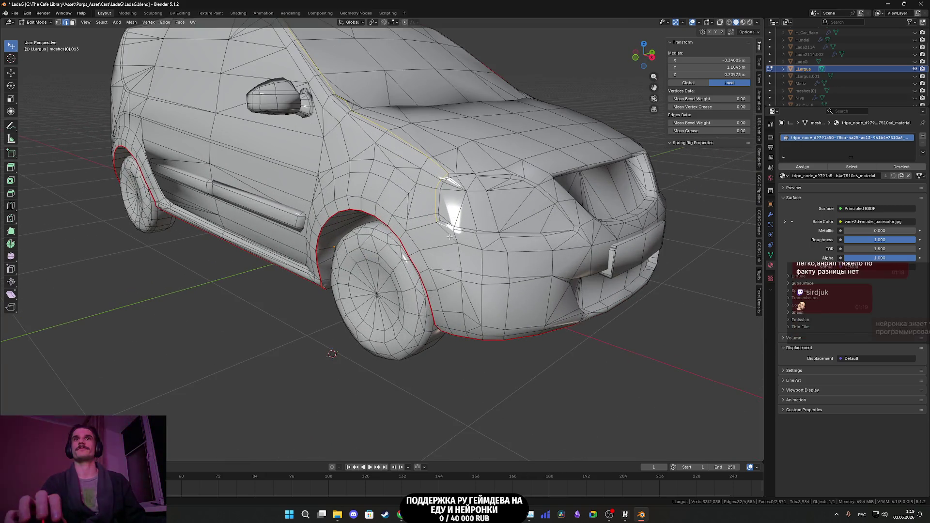
{"action": "scroll", "coordinate": [456, 242], "scroll_direction": "up", "scroll_amount": 3}
{"action": "left_click", "coordinate": [460, 291]}
{"action": "left_click", "coordinate": [460, 328]}
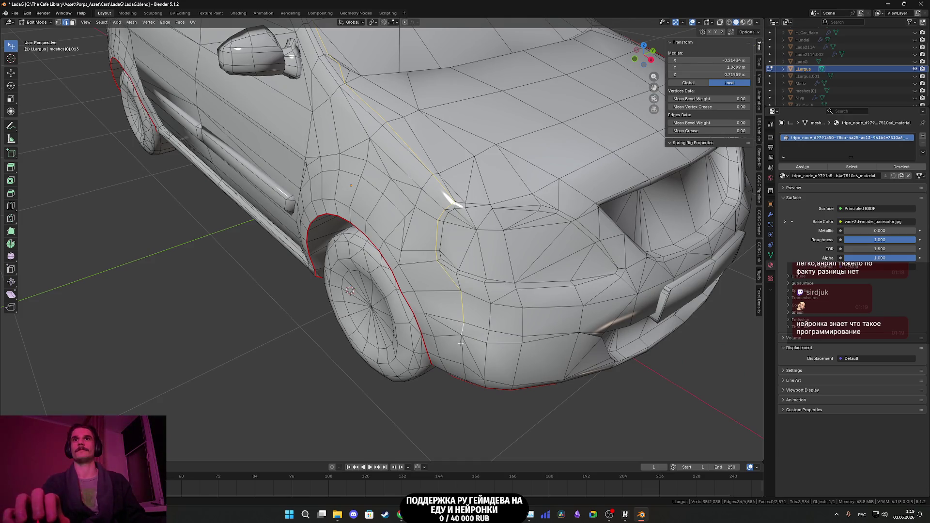
{"action": "middle_click_drag", "start_coordinate": [460, 328], "coordinate": [485, 349]}
{"action": "left_click", "coordinate": [485, 347]}
{"action": "right_click", "coordinate": [485, 348]}
{"action": "key", "text": "Escape"}
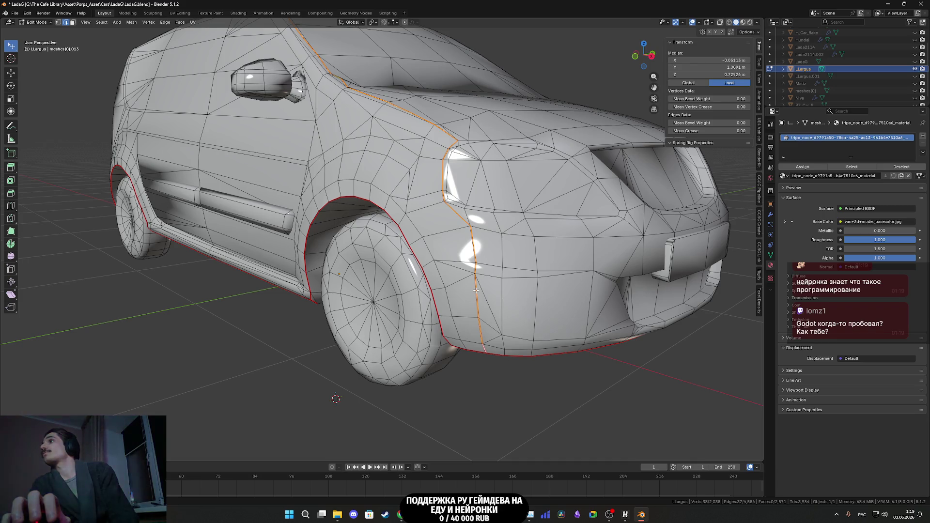
{"action": "scroll", "coordinate": [480, 254], "scroll_direction": "down", "scroll_amount": 6}
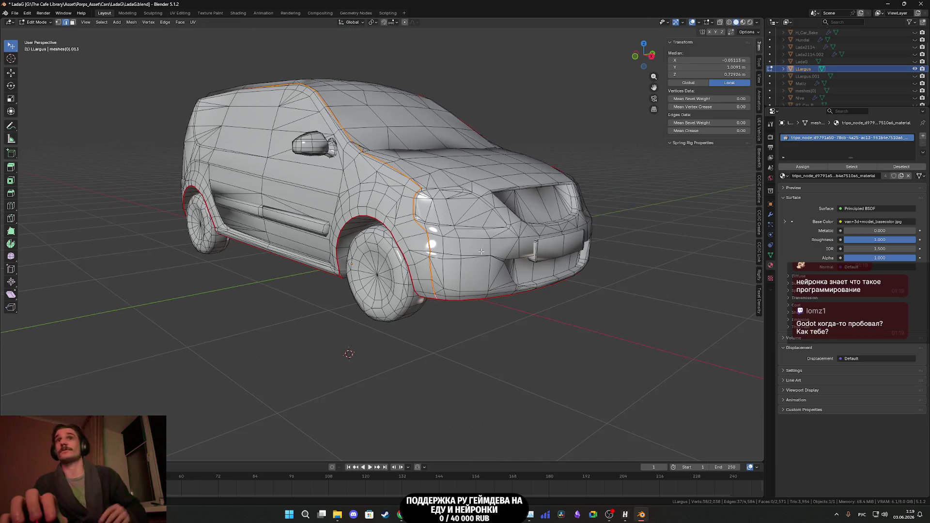
- Select the edges running along the hood's side edge from the front
{"action": "scroll", "coordinate": [424, 176], "scroll_direction": "up", "scroll_amount": 8}
{"action": "mouse_move", "coordinate": [424, 176]}
{"action": "middle_mouse_down"}
{"action": "mouse_move", "coordinate": [438, 226]}
{"action": "mouse_move", "coordinate": [457, 238]}
{"action": "mouse_move", "coordinate": [397, 311]}
{"action": "mouse_move", "coordinate": [386, 227]}
{"action": "middle_mouse_up"}
{"action": "scroll", "coordinate": [460, 241], "scroll_direction": "up", "scroll_amount": 6}
{"action": "left_click", "coordinate": [395, 323]}
{"action": "left_click", "coordinate": [404, 286], "text": "shift"}
{"action": "left_click", "coordinate": [386, 227], "text": "shift"}
{"action": "left_click", "coordinate": [372, 180], "text": "shift"}
{"action": "left_click", "coordinate": [349, 117], "text": "shift"}
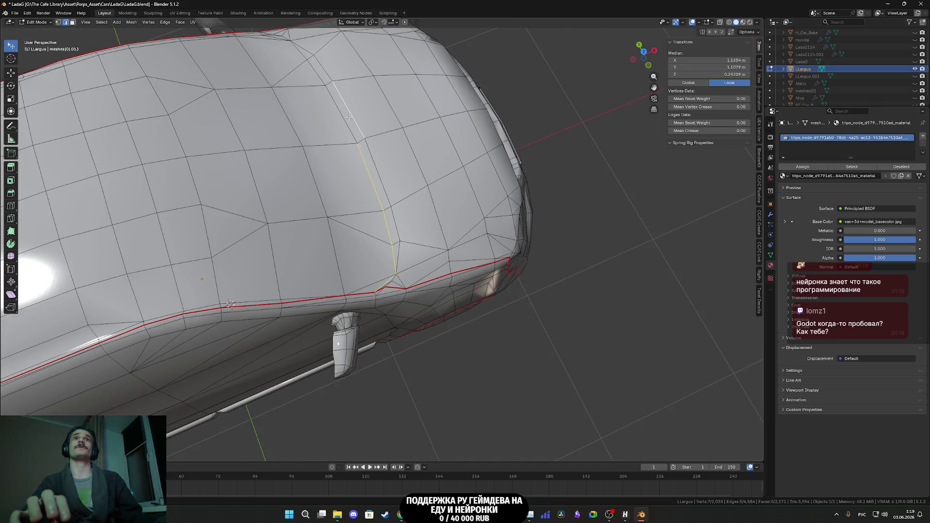
{"action": "left_click", "coordinate": [321, 74], "text": "shift"}
- Extend the hood edge selection to the door mirror and mark it as a seam
{"action": "mouse_move", "coordinate": [321, 74]}
{"action": "middle_mouse_down"}
{"action": "mouse_move", "coordinate": [438, 208]}
{"action": "mouse_move", "coordinate": [431, 310]}
{"action": "mouse_move", "coordinate": [486, 304]}
{"action": "middle_mouse_up"}
{"action": "left_click", "coordinate": [430, 310], "text": "shift"}
{"action": "left_click", "coordinate": [467, 275], "text": "shift"}
{"action": "left_click", "coordinate": [483, 259], "text": "shift"}
{"action": "left_click", "coordinate": [496, 260], "text": "shift"}
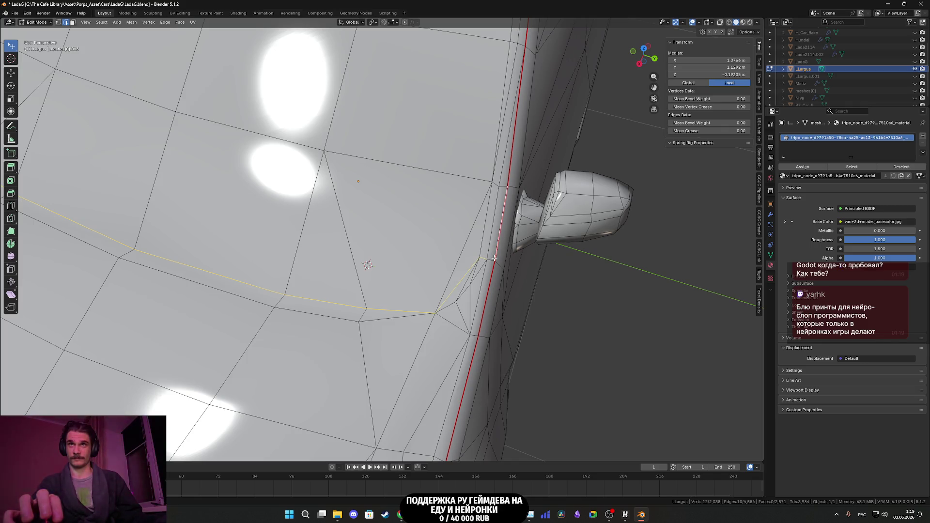
{"action": "right_click", "coordinate": [490, 260]}
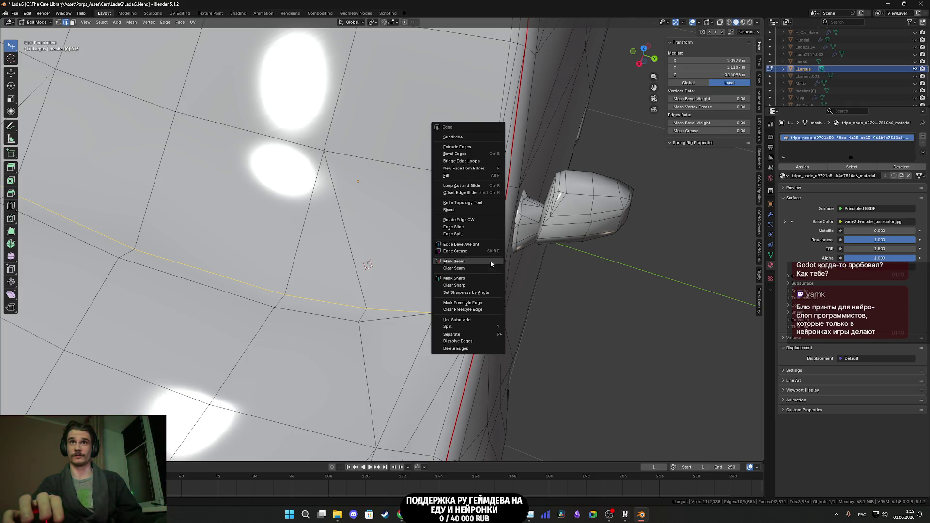
{"action": "left_click", "coordinate": [490, 260]}
{"action": "scroll", "coordinate": [491, 261], "scroll_direction": "down", "scroll_amount": 4}
{"action": "mouse_move", "coordinate": [490, 261]}
{"action": "middle_mouse_down"}
{"action": "mouse_move", "coordinate": [200, 264]}
{"action": "mouse_move", "coordinate": [326, 256]}
{"action": "mouse_move", "coordinate": [342, 215]}
{"action": "middle_mouse_up"}
{"action": "scroll", "coordinate": [286, 263], "scroll_direction": "down", "scroll_amount": 6}
{"action": "scroll", "coordinate": [284, 250], "scroll_direction": "up", "scroll_amount": 5}
{"action": "scroll", "coordinate": [300, 252], "scroll_direction": "down", "scroll_amount": 4}
{"action": "scroll", "coordinate": [325, 256], "scroll_direction": "down", "scroll_amount": 2}
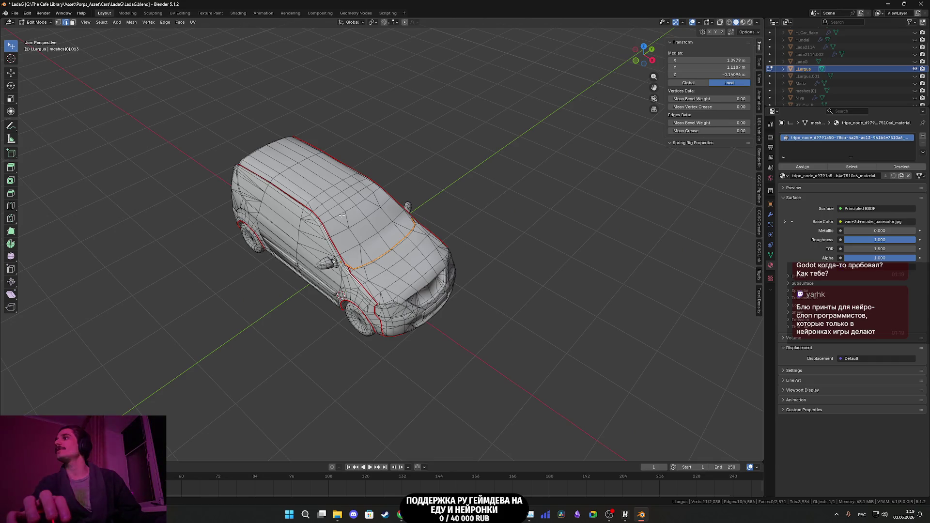
- Select edges from the rear roof corner forward along the roof edge
{"action": "mouse_move", "coordinate": [410, 210]}
{"action": "middle_mouse_down"}
{"action": "mouse_move", "coordinate": [486, 196]}
{"action": "mouse_move", "coordinate": [474, 199]}
{"action": "middle_mouse_up"}
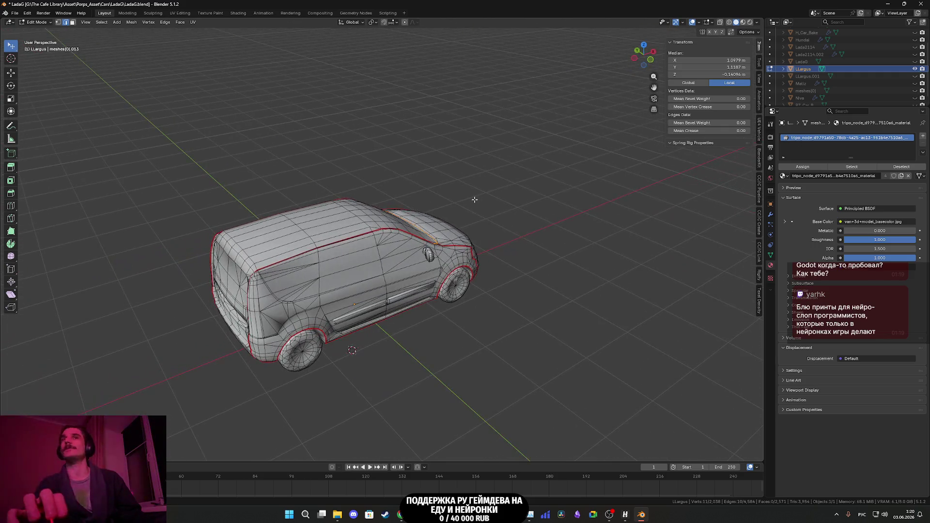
{"action": "middle_click_drag", "start_coordinate": [349, 262], "coordinate": [447, 236]}
{"action": "scroll", "coordinate": [412, 247], "scroll_direction": "up", "scroll_amount": 5}
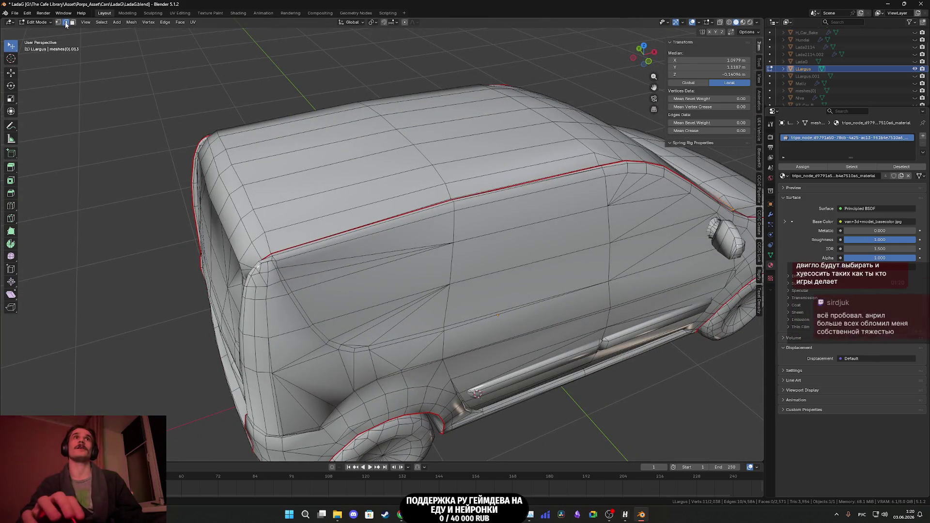
{"action": "left_click", "coordinate": [246, 188]}
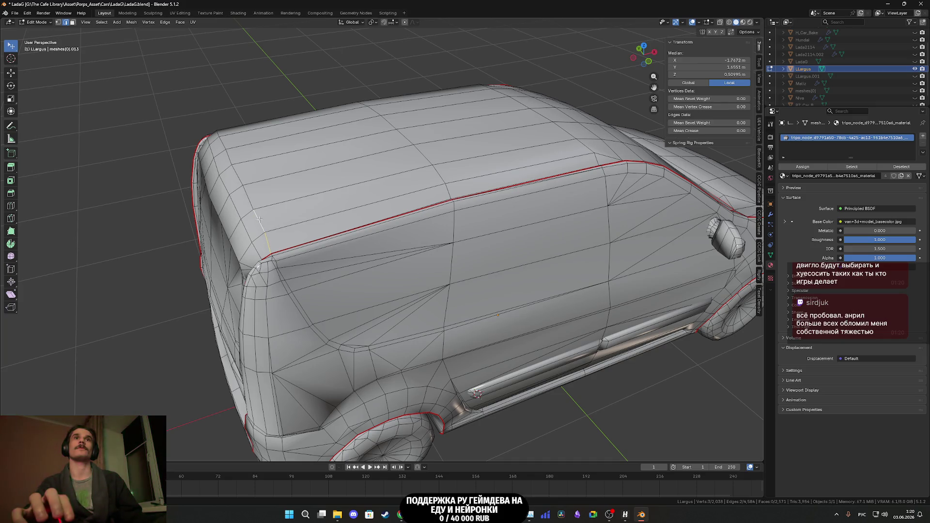
{"action": "middle_click_drag", "start_coordinate": [266, 242], "coordinate": [524, 249]}
{"action": "scroll", "coordinate": [523, 248], "scroll_direction": "up", "scroll_amount": 3}
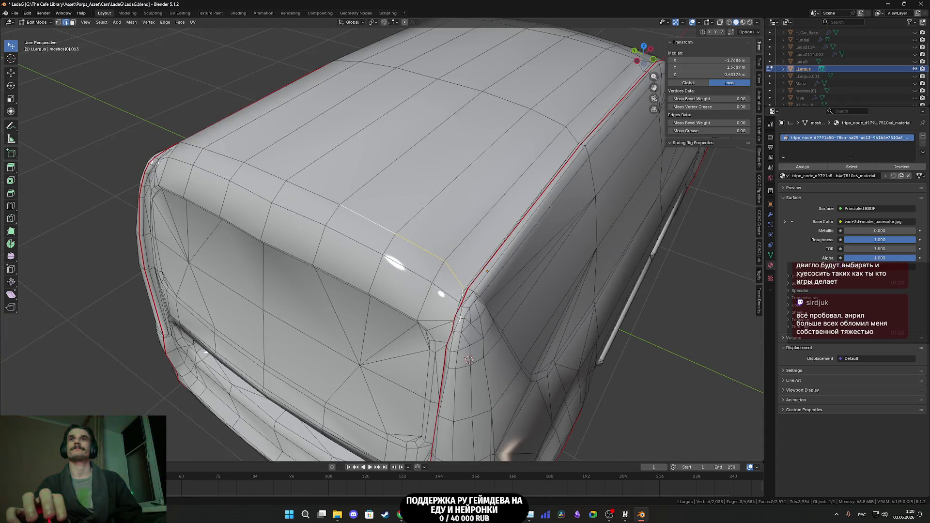
{"action": "scroll", "coordinate": [463, 293], "scroll_direction": "up", "scroll_amount": 4}
{"action": "left_click", "coordinate": [556, 341], "text": "shift"}
{"action": "middle_click_drag", "start_coordinate": [556, 341], "coordinate": [528, 283]}
{"action": "left_click", "coordinate": [595, 304], "text": "shift"}
{"action": "left_click", "coordinate": [534, 293], "text": "shift"}
{"action": "left_click", "coordinate": [471, 286], "text": "shift"}
{"action": "left_click", "coordinate": [417, 281], "text": "shift"}
- Add the short roof-corner edges and mark the whole roof selection as a seam
{"action": "mouse_move", "coordinate": [476, 294]}
{"action": "middle_mouse_down"}
{"action": "mouse_move", "coordinate": [583, 244]}
{"action": "mouse_move", "coordinate": [339, 339]}
{"action": "middle_mouse_up"}
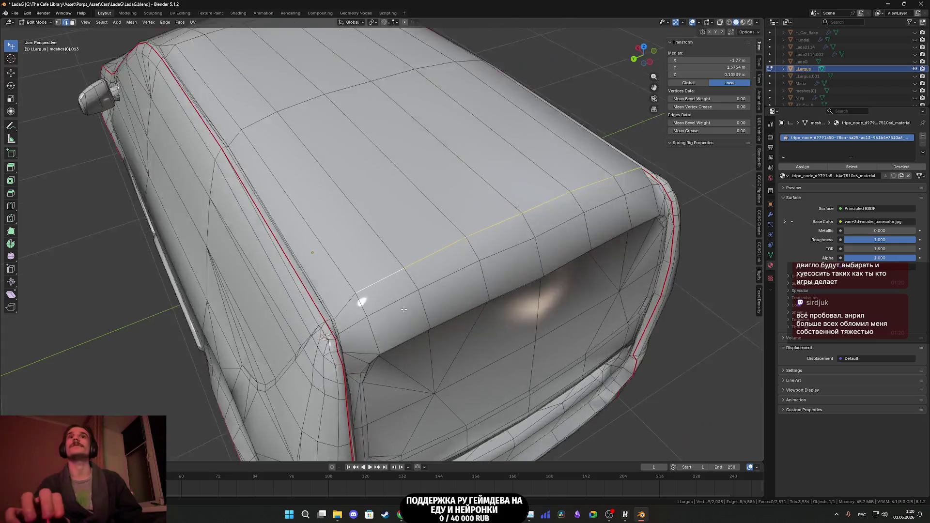
{"action": "scroll", "coordinate": [310, 359], "scroll_direction": "up", "scroll_amount": 3}
{"action": "left_click", "coordinate": [303, 369], "text": "shift"}
{"action": "left_click", "coordinate": [294, 380], "text": "shift"}
{"action": "left_click", "coordinate": [288, 382], "text": "shift"}
{"action": "right_click", "coordinate": [284, 380]}
{"action": "left_click", "coordinate": [300, 372]}
{"action": "scroll", "coordinate": [300, 372], "scroll_direction": "down", "scroll_amount": 5}
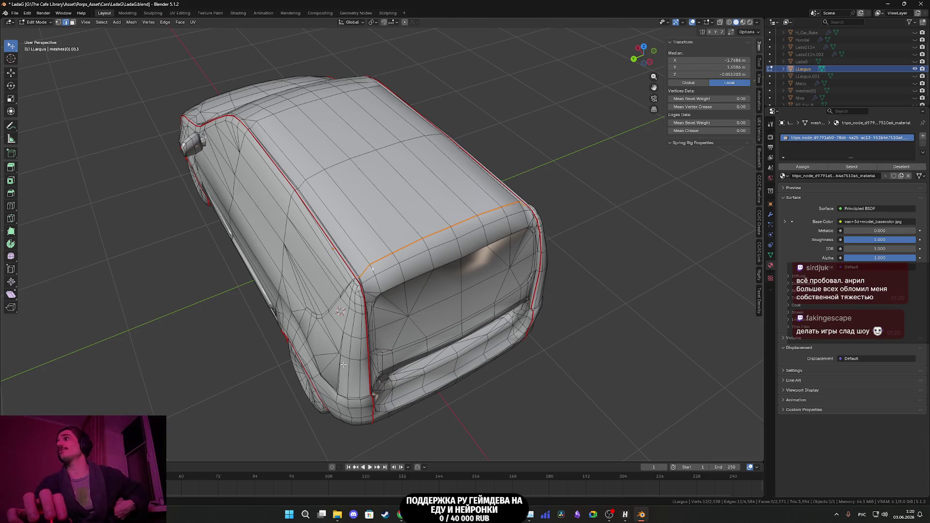
{"action": "scroll", "coordinate": [384, 308], "scroll_direction": "down", "scroll_amount": 2}
{"action": "scroll", "coordinate": [378, 266], "scroll_direction": "up", "scroll_amount": 3}
{"action": "mouse_move", "coordinate": [383, 308]}
{"action": "middle_mouse_down"}
{"action": "mouse_move", "coordinate": [377, 253]}
{"action": "mouse_move", "coordinate": [401, 279]}
{"action": "mouse_move", "coordinate": [363, 248]}
{"action": "mouse_move", "coordinate": [374, 282]}
{"action": "middle_mouse_up"}
{"action": "scroll", "coordinate": [377, 252], "scroll_direction": "down", "scroll_amount": 2}
{"action": "scroll", "coordinate": [401, 278], "scroll_direction": "up", "scroll_amount": 3}
{"action": "scroll", "coordinate": [401, 278], "scroll_direction": "down", "scroll_amount": 3}
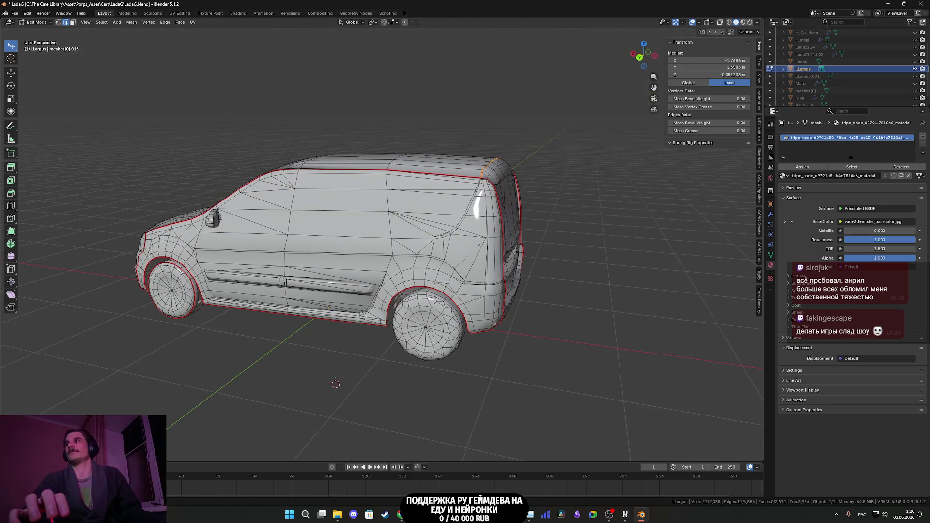
{"action": "mouse_move", "coordinate": [403, 291]}
{"action": "middle_mouse_down"}
{"action": "mouse_move", "coordinate": [464, 301]}
{"action": "mouse_move", "coordinate": [366, 306]}
{"action": "mouse_move", "coordinate": [278, 259]}
{"action": "mouse_move", "coordinate": [252, 160]}
{"action": "mouse_move", "coordinate": [203, 203]}
{"action": "middle_mouse_up"}
{"action": "scroll", "coordinate": [278, 260], "scroll_direction": "down", "scroll_amount": 5}
- In face mode, select linked side panel, roof, rear, licence plate and door moulding geometry
{"action": "key", "text": "3"}
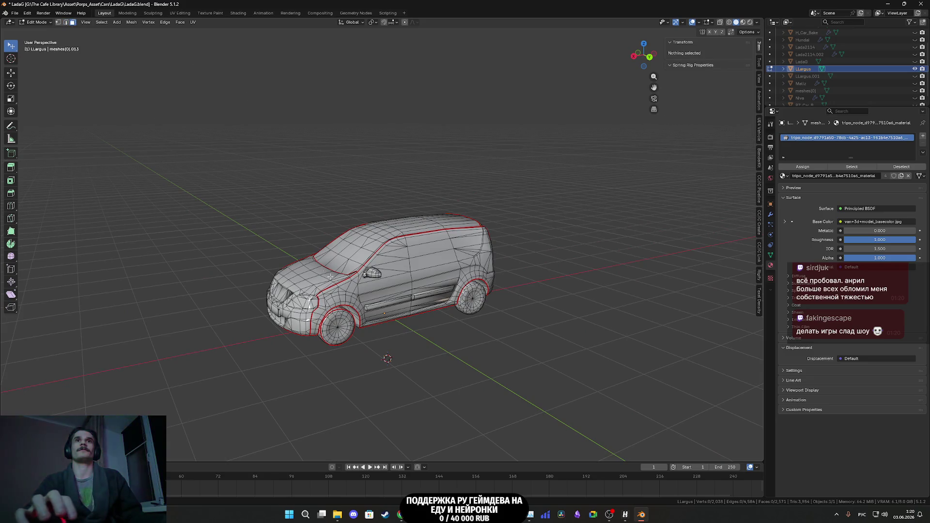
{"action": "left_click", "coordinate": [403, 271]}
{"action": "mouse_move", "coordinate": [415, 273]}
{"action": "middle_mouse_down"}
{"action": "mouse_move", "coordinate": [444, 309]}
{"action": "mouse_move", "coordinate": [312, 250]}
{"action": "middle_mouse_up"}
{"action": "key", "text": "ctrl+l"}
{"action": "key", "text": "l"}
{"action": "key", "text": "l"}
{"action": "mouse_move", "coordinate": [382, 261]}
{"action": "middle_mouse_down"}
{"action": "mouse_move", "coordinate": [396, 318]}
{"action": "mouse_move", "coordinate": [428, 297]}
{"action": "mouse_move", "coordinate": [501, 338]}
{"action": "middle_mouse_up"}
{"action": "key", "text": "l"}
{"action": "key", "text": "l"}
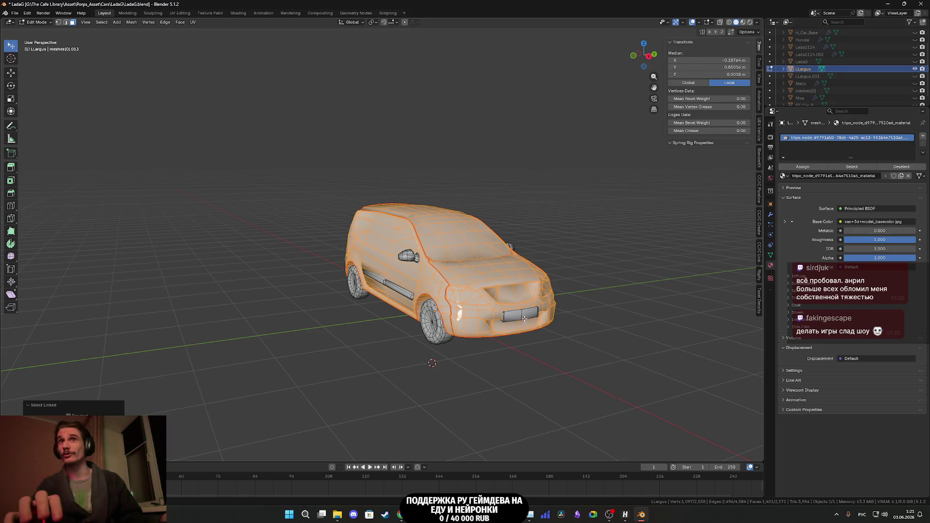
{"action": "key", "text": "l"}
{"action": "mouse_move", "coordinate": [519, 314]}
{"action": "middle_mouse_down"}
{"action": "mouse_move", "coordinate": [343, 262]}
{"action": "mouse_move", "coordinate": [462, 324]}
{"action": "mouse_move", "coordinate": [402, 295]}
{"action": "mouse_move", "coordinate": [540, 305]}
{"action": "middle_mouse_up"}
{"action": "key", "text": "l"}
{"action": "key", "text": "l"}
{"action": "middle_click_drag", "start_coordinate": [435, 289], "coordinate": [439, 250]}
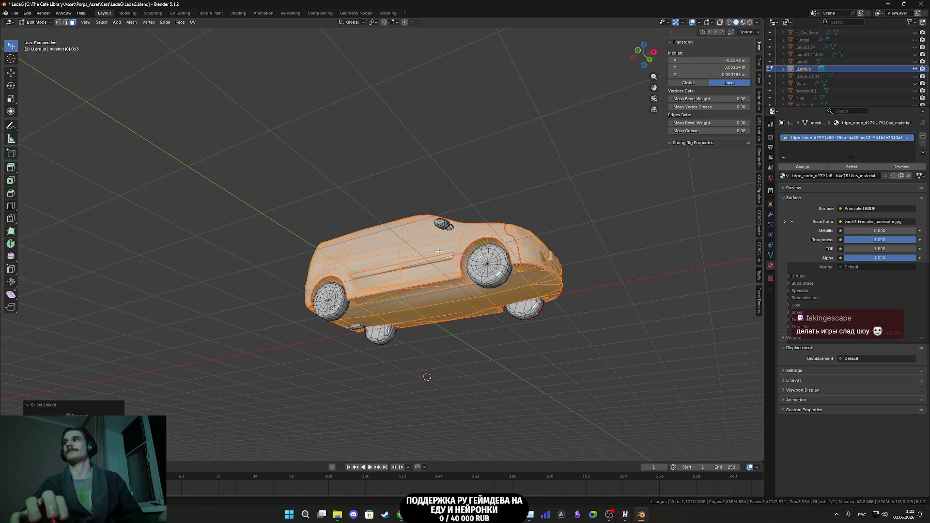
{"action": "scroll", "coordinate": [438, 252], "scroll_direction": "up", "scroll_amount": 1}
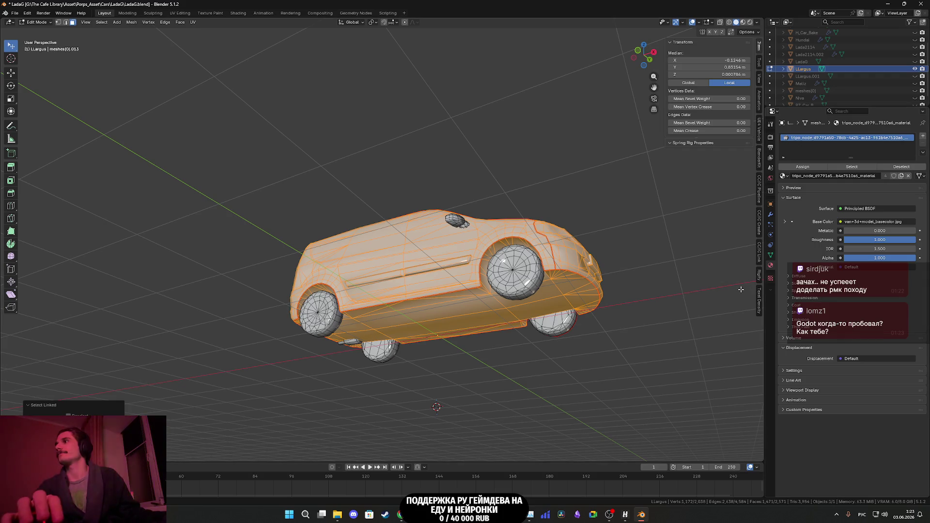
- Unwrap the selected body panels with Angle Based UV unwrapping, then hide them
{"action": "mouse_move", "coordinate": [509, 260]}
{"action": "middle_mouse_down"}
{"action": "mouse_move", "coordinate": [571, 336]}
{"action": "mouse_move", "coordinate": [592, 341]}
{"action": "mouse_move", "coordinate": [594, 255]}
{"action": "mouse_move", "coordinate": [534, 287]}
{"action": "mouse_move", "coordinate": [559, 294]}
{"action": "middle_mouse_up"}
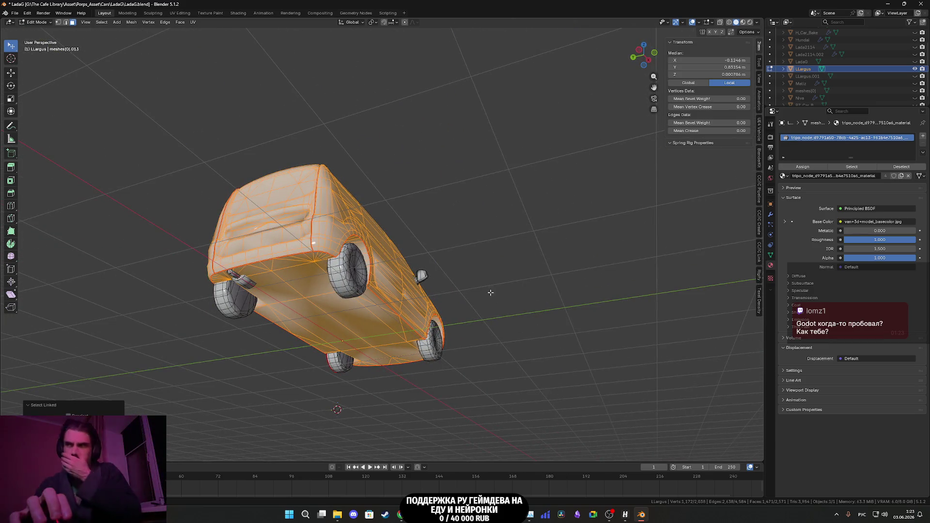
{"action": "middle_click_drag", "start_coordinate": [250, 292], "coordinate": [382, 311], "text": "shift"}
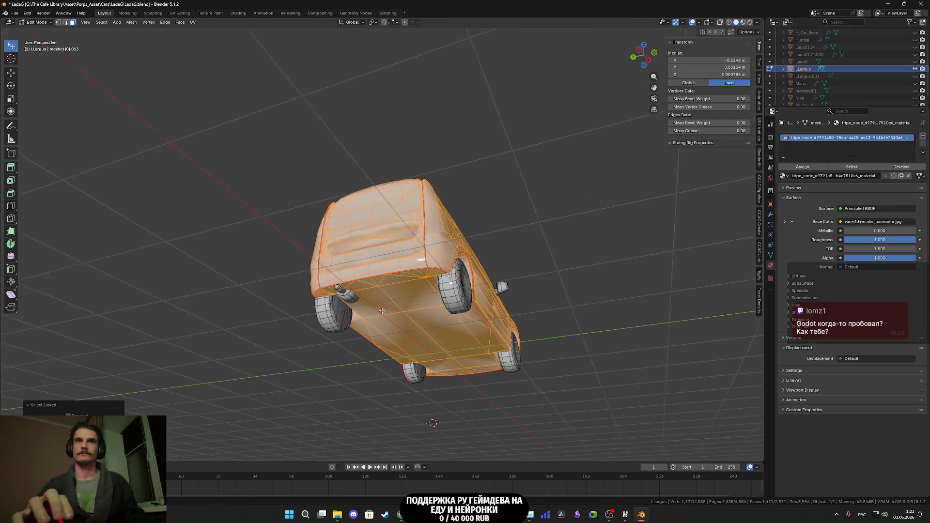
{"action": "scroll", "coordinate": [382, 310], "scroll_direction": "up", "scroll_amount": 5}
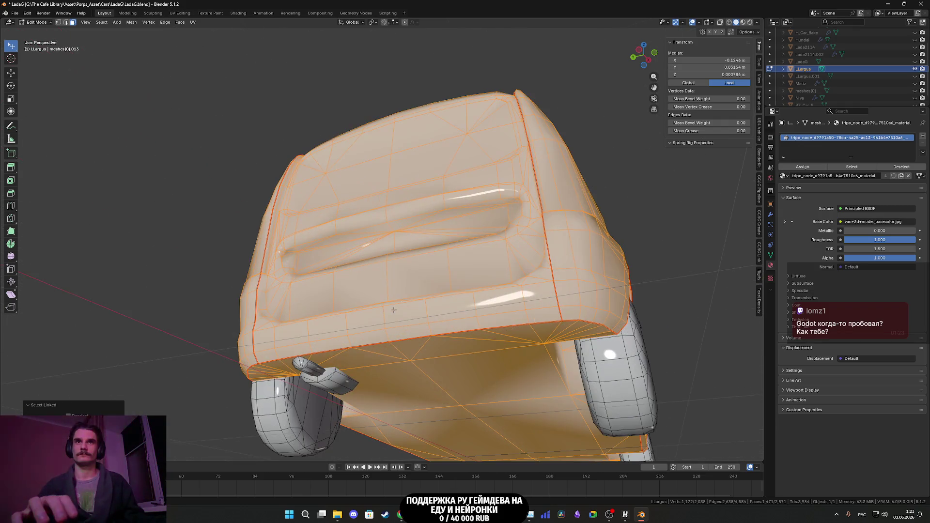
{"action": "left_click", "coordinate": [196, 23]}
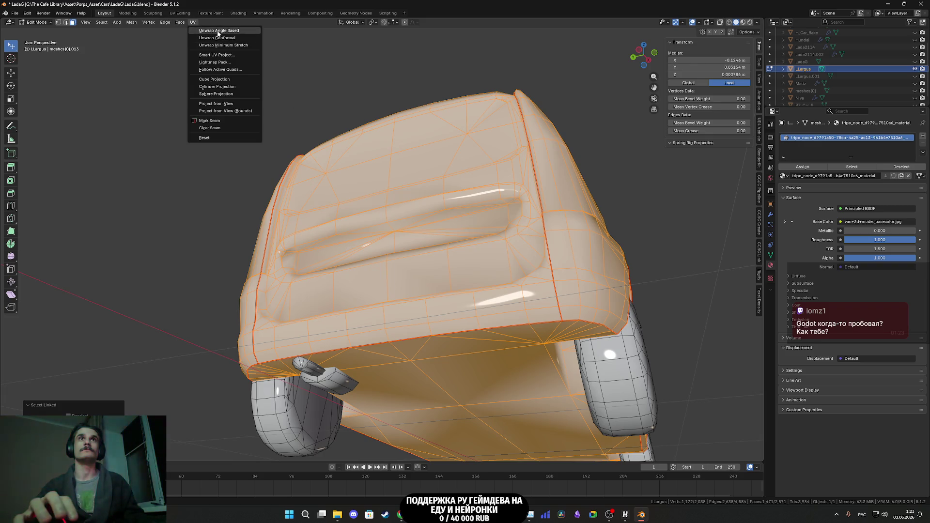
{"action": "left_click", "coordinate": [225, 32]}
{"action": "mouse_move", "coordinate": [257, 159]}
{"action": "middle_mouse_down"}
{"action": "mouse_move", "coordinate": [338, 229]}
{"action": "mouse_move", "coordinate": [370, 276]}
{"action": "mouse_move", "coordinate": [399, 278]}
{"action": "mouse_move", "coordinate": [530, 183]}
{"action": "mouse_move", "coordinate": [425, 294]}
{"action": "mouse_move", "coordinate": [383, 312]}
{"action": "middle_mouse_up"}
{"action": "key", "text": "h"}
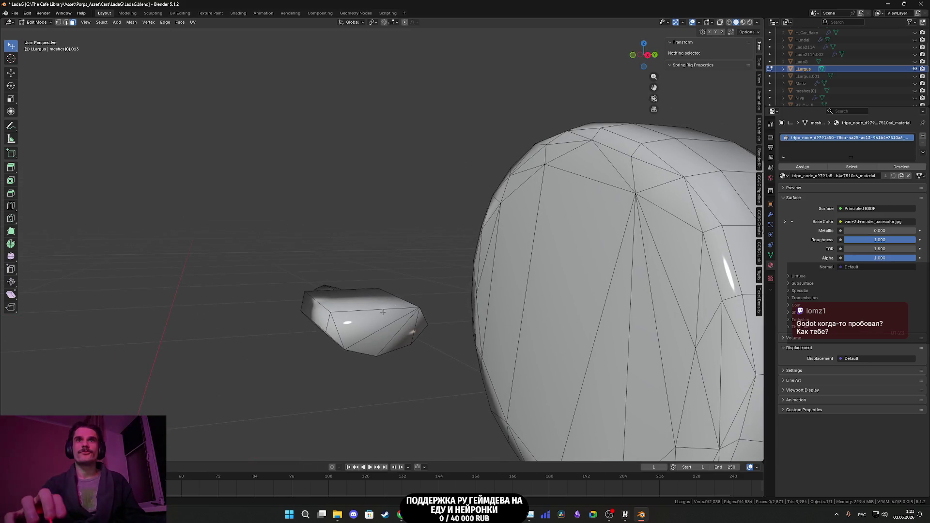
- Box-select the faces of the small wheel part and delete them
{"action": "left_click_drag", "start_coordinate": [331, 328], "coordinate": [420, 328]}
{"action": "key", "text": "x"}
{"action": "left_click", "coordinate": [420, 328]}
{"action": "scroll", "coordinate": [420, 328], "scroll_direction": "down", "scroll_amount": 5}
{"action": "mouse_move", "coordinate": [419, 328]}
{"action": "middle_mouse_down"}
{"action": "mouse_move", "coordinate": [422, 356]}
{"action": "mouse_move", "coordinate": [339, 290]}
{"action": "middle_mouse_up"}
{"action": "scroll", "coordinate": [422, 356], "scroll_direction": "up", "scroll_amount": 5}
- Select the four hexagon faces on the red piece and delete them
{"action": "left_click", "coordinate": [458, 343]}
{"action": "scroll", "coordinate": [377, 342], "scroll_direction": "up", "scroll_amount": 5}
{"action": "scroll", "coordinate": [339, 290], "scroll_direction": "up", "scroll_amount": 4}
{"action": "left_click", "coordinate": [251, 205]}
{"action": "left_click", "coordinate": [252, 205], "text": "shift"}
{"action": "left_click", "coordinate": [274, 201], "text": "shift"}
{"action": "left_click", "coordinate": [291, 202], "text": "shift"}
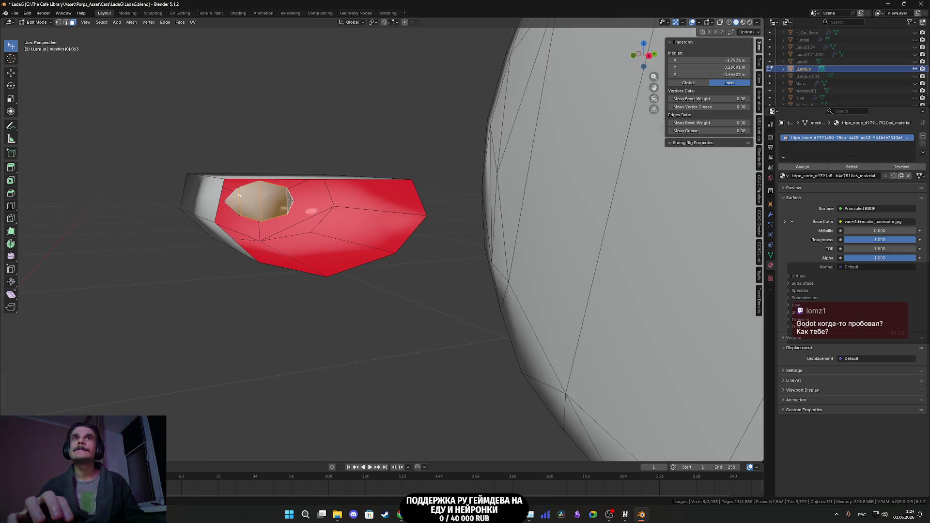
{"action": "key", "text": "x"}
{"action": "left_click", "coordinate": [289, 204]}
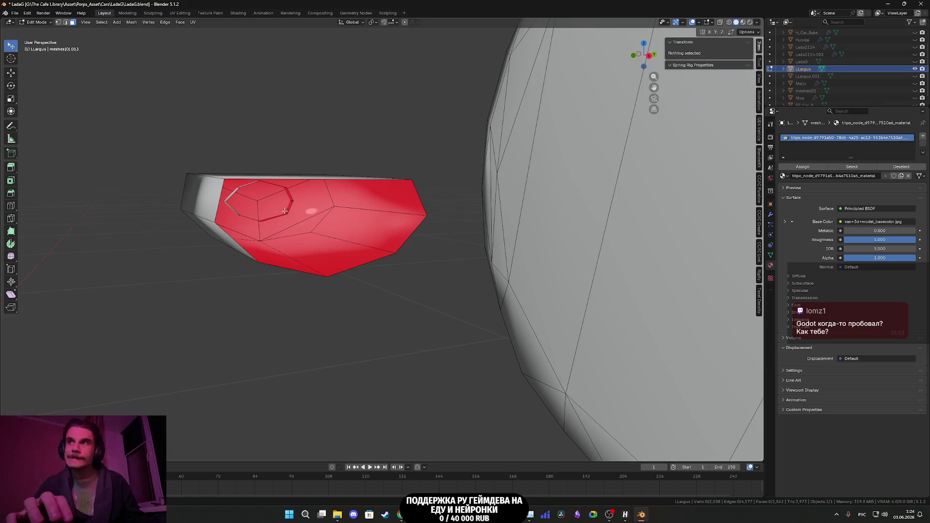
{"action": "scroll", "coordinate": [285, 211], "scroll_direction": "down", "scroll_amount": 6}
{"action": "mouse_move", "coordinate": [284, 211]}
{"action": "middle_mouse_down"}
{"action": "mouse_move", "coordinate": [432, 258]}
{"action": "mouse_move", "coordinate": [375, 283]}
{"action": "mouse_move", "coordinate": [305, 194]}
{"action": "mouse_move", "coordinate": [151, 69]}
{"action": "middle_mouse_up"}
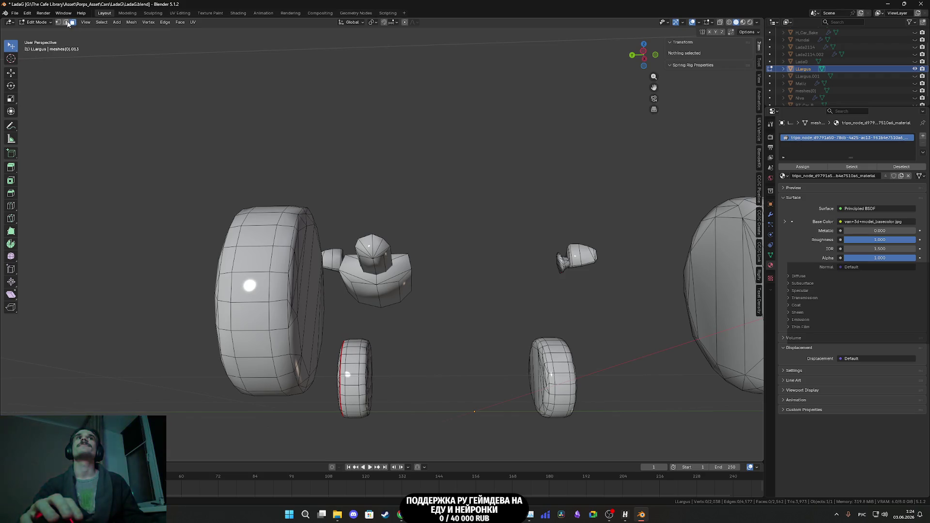
- Mark seams on the edge loops around the cone-shaped mirror arm and its base
{"action": "mouse_move", "coordinate": [310, 218]}
{"action": "middle_mouse_down"}
{"action": "mouse_move", "coordinate": [339, 266]}
{"action": "mouse_move", "coordinate": [387, 277]}
{"action": "middle_mouse_up"}
{"action": "left_click", "coordinate": [388, 277], "text": "alt"}
{"action": "key", "text": "KP_Decimal"}
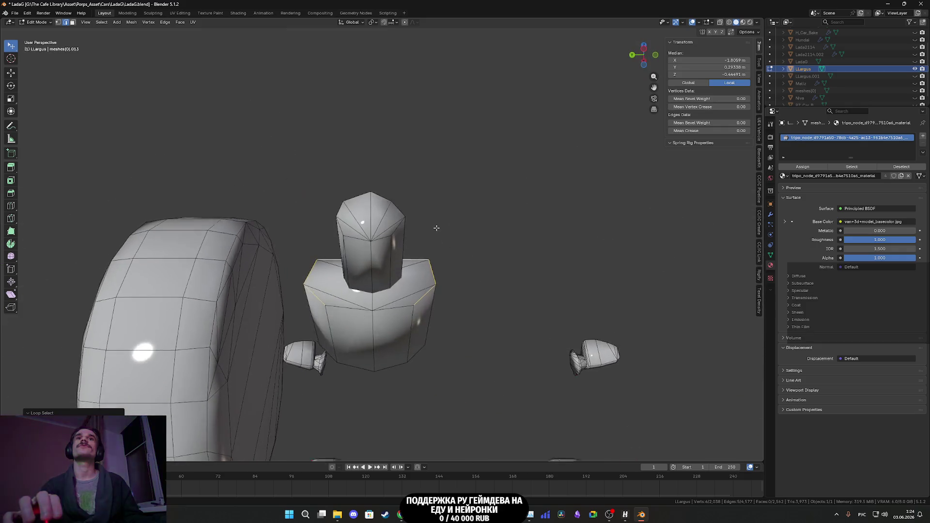
{"action": "left_click", "coordinate": [347, 314], "text": "alt"}
{"action": "middle_click_drag", "start_coordinate": [348, 314], "coordinate": [353, 293]}
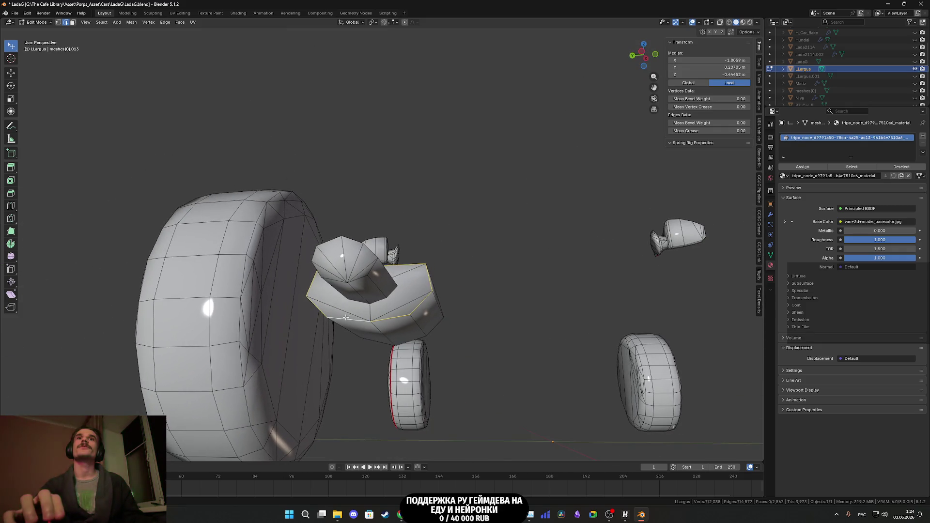
{"action": "left_click", "coordinate": [370, 270], "text": "alt+shift"}
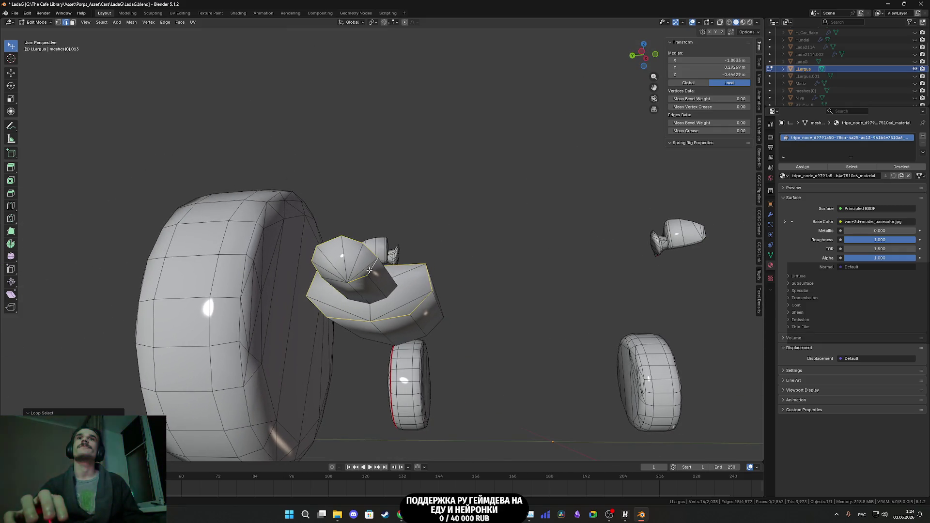
{"action": "right_click", "coordinate": [334, 279]}
{"action": "left_click", "coordinate": [314, 404]}
- Select two edges on the mirror housing, then cancel the edge menu without changes
{"action": "middle_click_drag", "start_coordinate": [386, 348], "coordinate": [397, 346]}
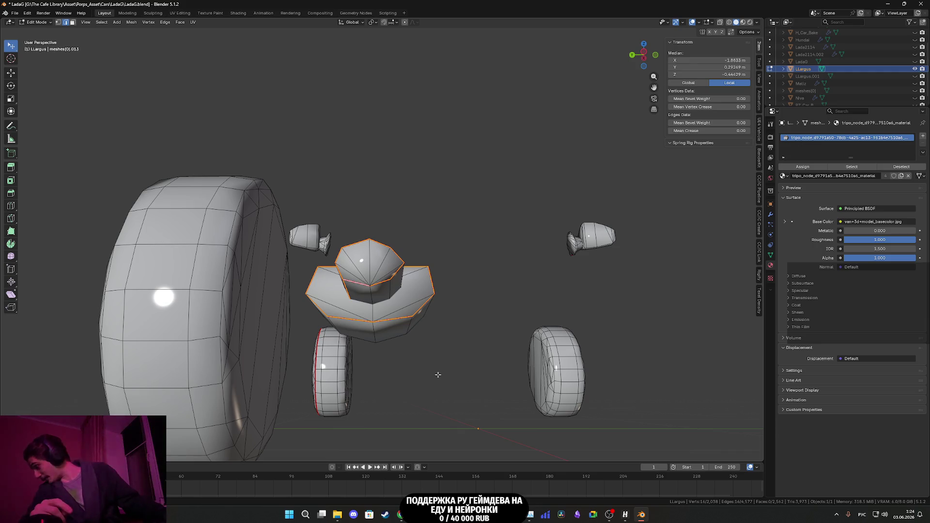
{"action": "mouse_move", "coordinate": [379, 351]}
{"action": "middle_mouse_down"}
{"action": "mouse_move", "coordinate": [400, 327]}
{"action": "mouse_move", "coordinate": [369, 353]}
{"action": "middle_mouse_up"}
{"action": "left_click", "coordinate": [302, 297]}
{"action": "mouse_move", "coordinate": [302, 297]}
{"action": "middle_mouse_down"}
{"action": "mouse_move", "coordinate": [414, 301]}
{"action": "mouse_move", "coordinate": [353, 168]}
{"action": "middle_mouse_up"}
{"action": "left_click", "coordinate": [414, 302]}
{"action": "right_click", "coordinate": [413, 301]}
{"action": "key", "text": "Escape"}
{"action": "scroll", "coordinate": [414, 301], "scroll_direction": "down", "scroll_amount": 5}
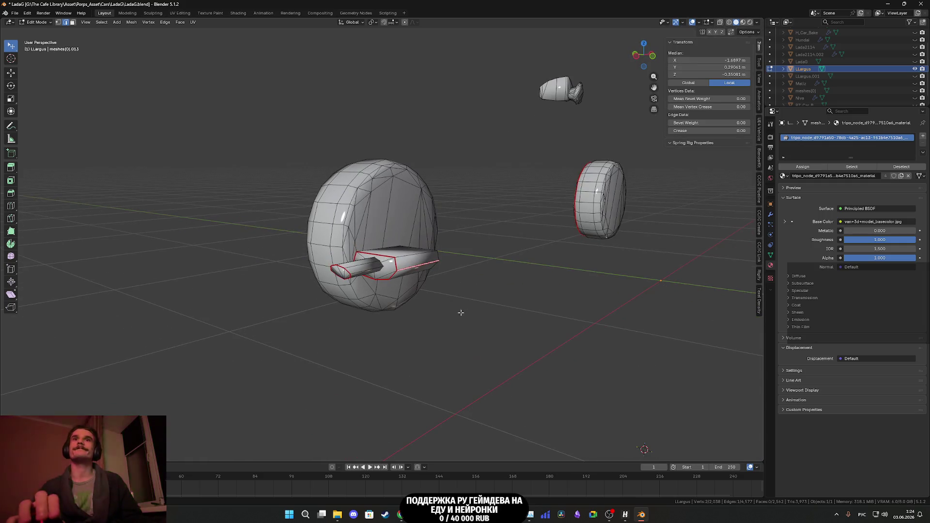
{"action": "scroll", "coordinate": [353, 169], "scroll_direction": "down", "scroll_amount": 3}
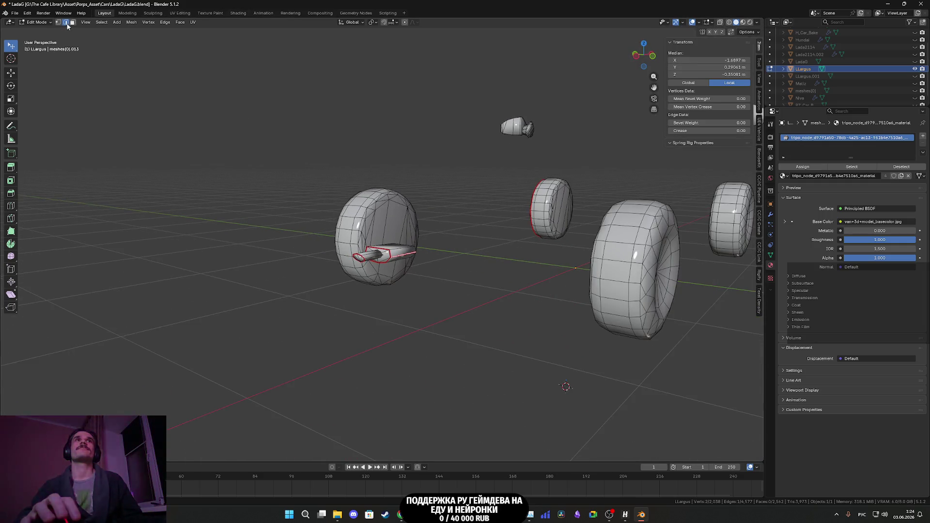
- Select the linked mirror arm faces, unwrap them Angle Based, then deselect
{"action": "key", "text": "3"}
{"action": "left_click", "coordinate": [398, 248]}
{"action": "key", "text": "ctrl+l"}
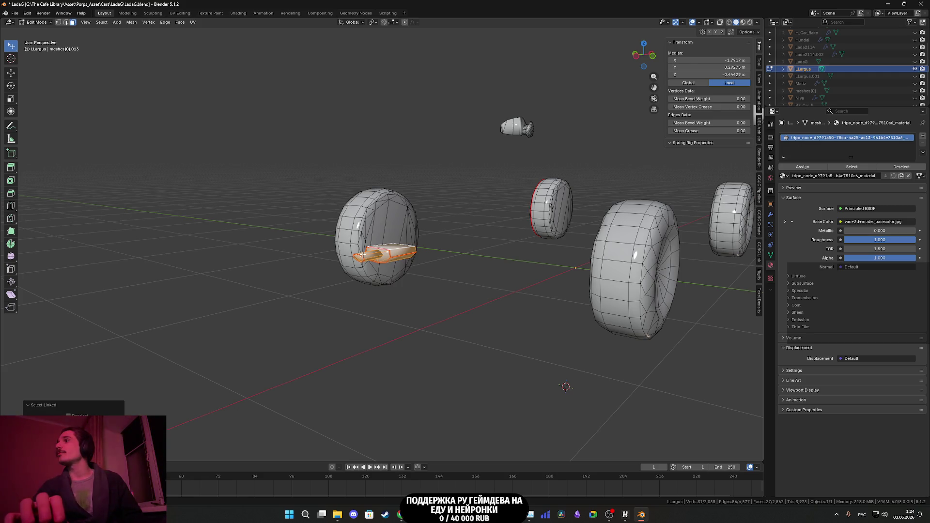
{"action": "left_click", "coordinate": [193, 22]}
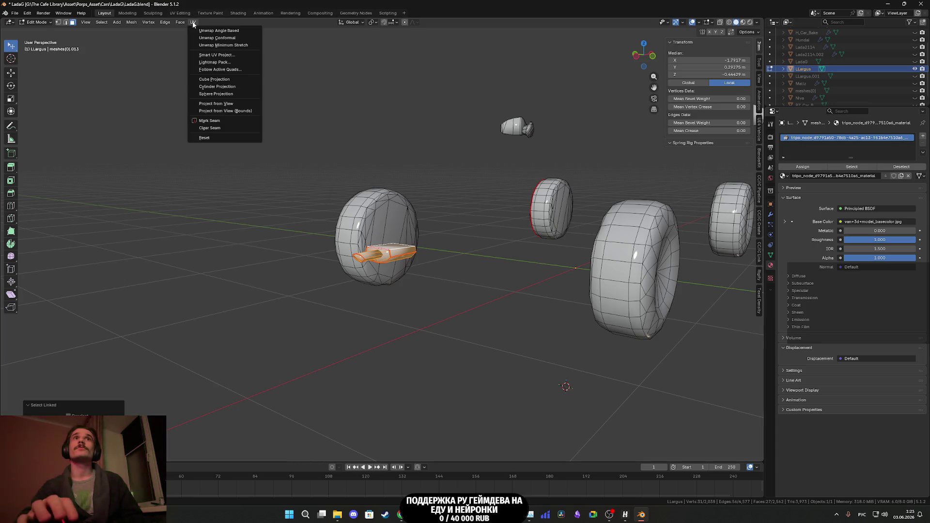
{"action": "left_click", "coordinate": [220, 31]}
{"action": "mouse_move", "coordinate": [320, 160]}
{"action": "middle_mouse_down"}
{"action": "mouse_move", "coordinate": [385, 173]}
{"action": "mouse_move", "coordinate": [398, 209]}
{"action": "mouse_move", "coordinate": [438, 261]}
{"action": "middle_mouse_up"}
{"action": "left_click", "coordinate": [386, 172]}
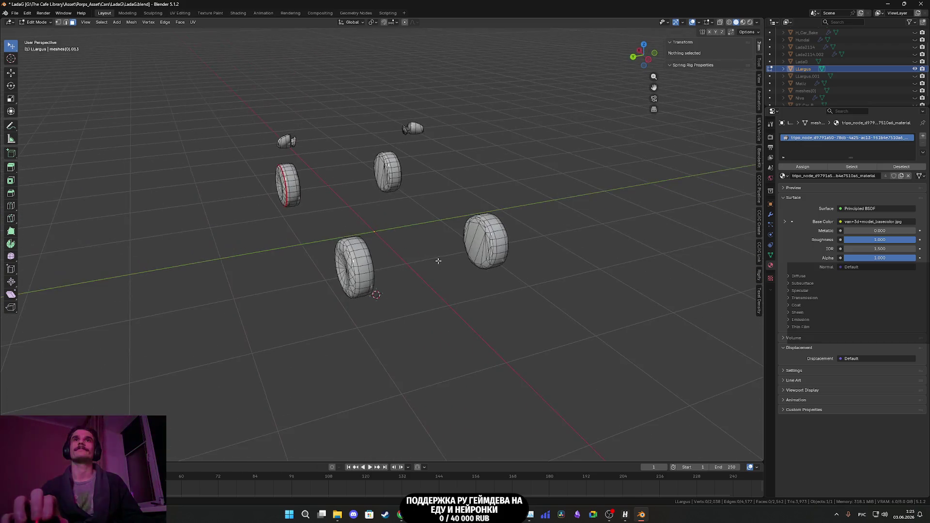
- In face mode, select the first faces of the rounded patch on the mirror piece
{"action": "scroll", "coordinate": [366, 262], "scroll_direction": "up", "scroll_amount": 5}
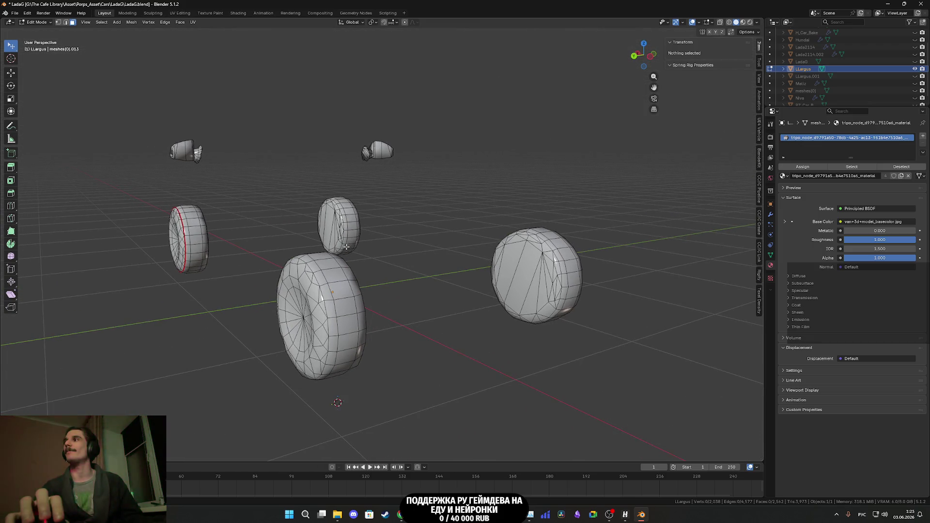
{"action": "middle_click_drag", "start_coordinate": [341, 246], "coordinate": [341, 246]}
{"action": "left_click", "coordinate": [65, 23]}
{"action": "mouse_move", "coordinate": [359, 300]}
{"action": "middle_mouse_down"}
{"action": "mouse_move", "coordinate": [552, 311]}
{"action": "mouse_move", "coordinate": [394, 308]}
{"action": "mouse_move", "coordinate": [446, 293]}
{"action": "mouse_move", "coordinate": [454, 308]}
{"action": "mouse_move", "coordinate": [415, 284]}
{"action": "middle_mouse_up"}
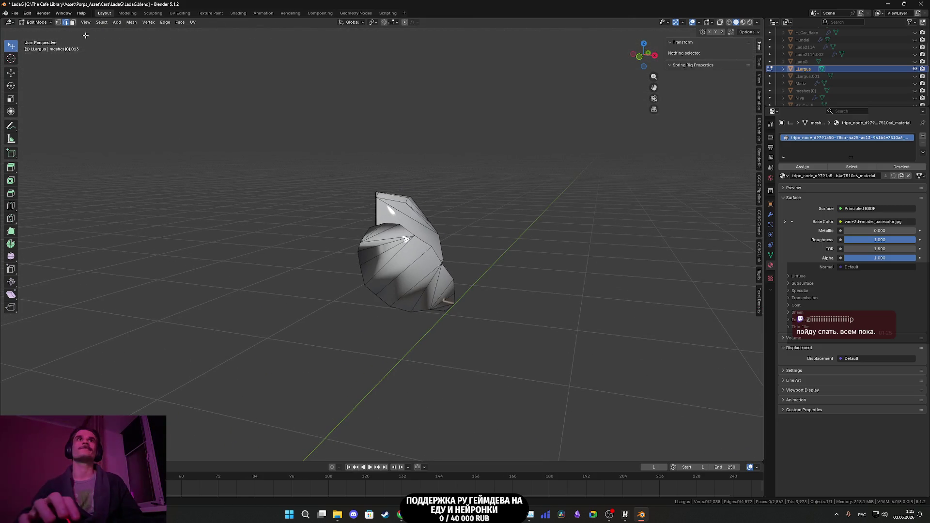
{"action": "left_click", "coordinate": [72, 23]}
{"action": "scroll", "coordinate": [395, 255], "scroll_direction": "up", "scroll_amount": 1}
{"action": "left_click", "coordinate": [370, 230]}
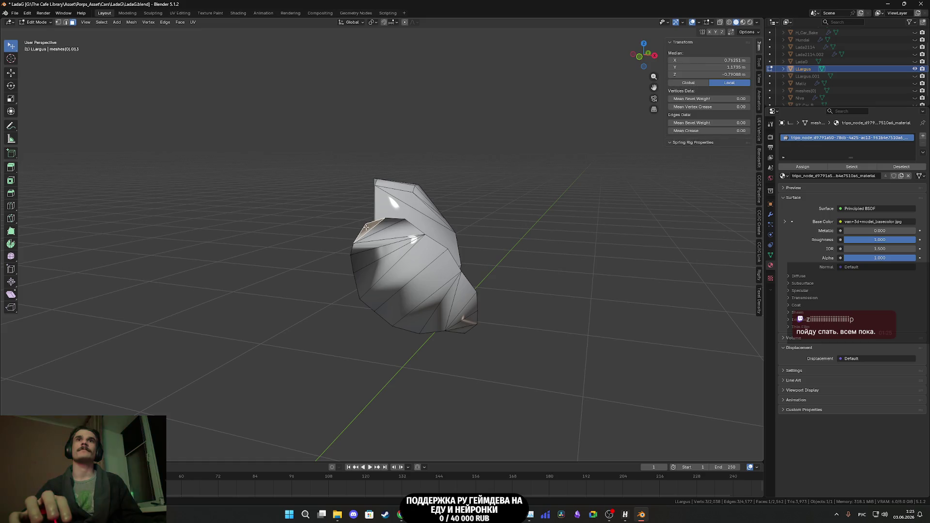
{"action": "left_click", "coordinate": [387, 225], "text": "shift"}
{"action": "left_click", "coordinate": [385, 246], "text": "shift"}
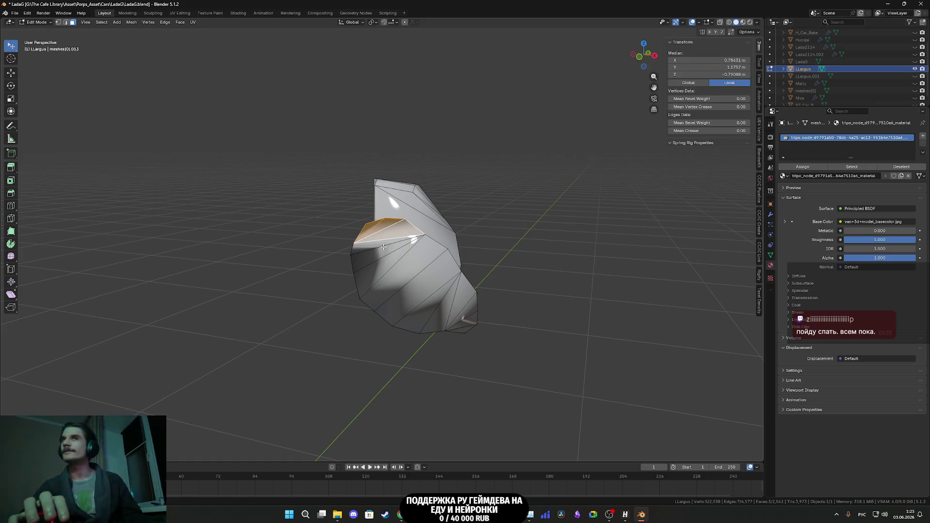
{"action": "left_click", "coordinate": [383, 264], "text": "shift"}
{"action": "left_click", "coordinate": [404, 287], "text": "shift"}
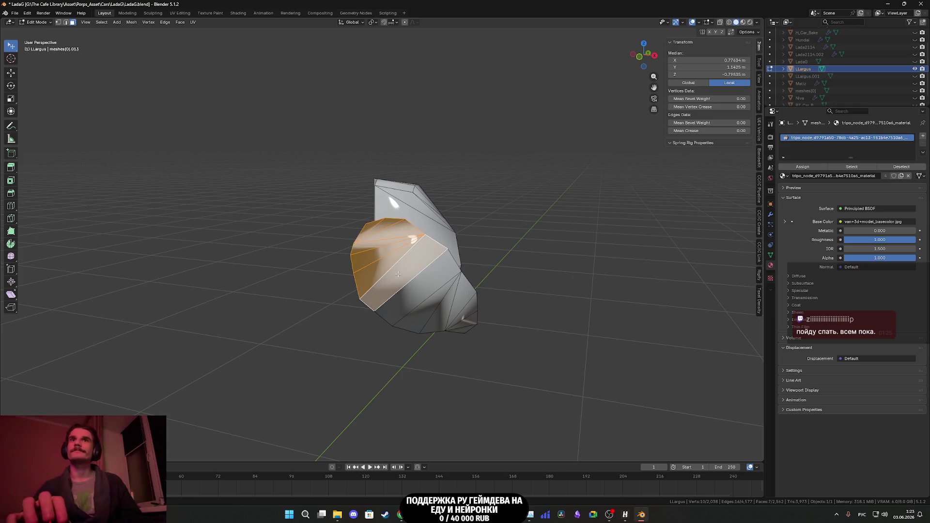
{"action": "left_click", "coordinate": [426, 290], "text": "shift"}
- Add the lower-right faces to reach 14 and delete the selected faces
{"action": "left_click", "coordinate": [434, 304], "text": "shift"}
{"action": "left_click", "coordinate": [427, 313], "text": "shift"}
{"action": "left_click", "coordinate": [448, 298], "text": "shift"}
{"action": "left_click", "coordinate": [463, 291], "text": "shift"}
{"action": "left_click", "coordinate": [466, 314], "text": "shift"}
{"action": "left_click", "coordinate": [465, 331], "text": "shift"}
{"action": "key", "text": "x"}
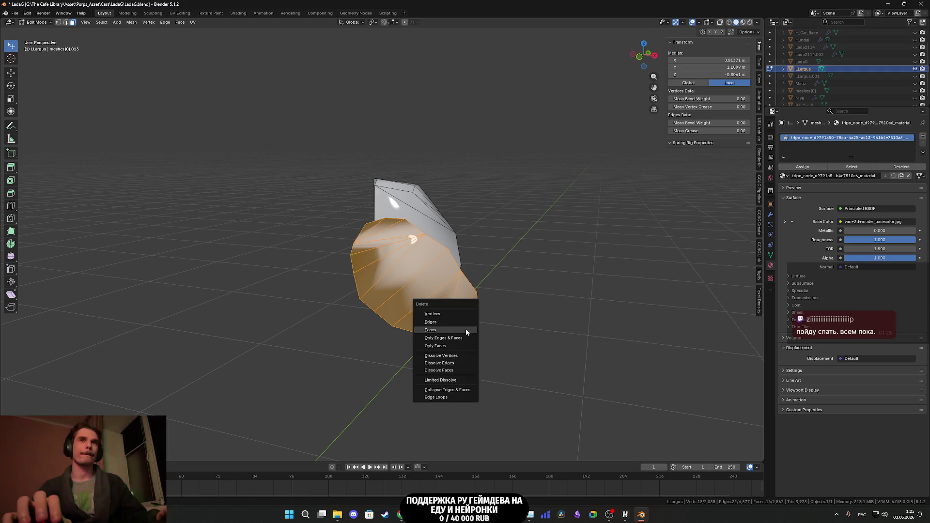
{"action": "left_click", "coordinate": [466, 328]}
{"action": "scroll", "coordinate": [466, 329], "scroll_direction": "down", "scroll_amount": 5}
{"action": "mouse_move", "coordinate": [466, 328]}
{"action": "middle_mouse_down"}
{"action": "mouse_move", "coordinate": [511, 345]}
{"action": "mouse_move", "coordinate": [475, 324]}
{"action": "mouse_move", "coordinate": [420, 332]}
{"action": "mouse_move", "coordinate": [412, 305]}
{"action": "mouse_move", "coordinate": [465, 264]}
{"action": "mouse_move", "coordinate": [485, 286]}
{"action": "mouse_move", "coordinate": [461, 284]}
{"action": "mouse_move", "coordinate": [482, 291]}
{"action": "mouse_move", "coordinate": [473, 305]}
{"action": "middle_mouse_up"}
{"action": "scroll", "coordinate": [475, 324], "scroll_direction": "up", "scroll_amount": 4}
{"action": "left_click", "coordinate": [441, 267]}
{"action": "scroll", "coordinate": [483, 279], "scroll_direction": "down", "scroll_amount": 5}
{"action": "scroll", "coordinate": [455, 295], "scroll_direction": "up", "scroll_amount": 6}
{"action": "scroll", "coordinate": [436, 319], "scroll_direction": "up", "scroll_amount": 6}
{"action": "middle_click_drag", "start_coordinate": [387, 339], "coordinate": [350, 358]}
{"action": "scroll", "coordinate": [350, 358], "scroll_direction": "down", "scroll_amount": 8}
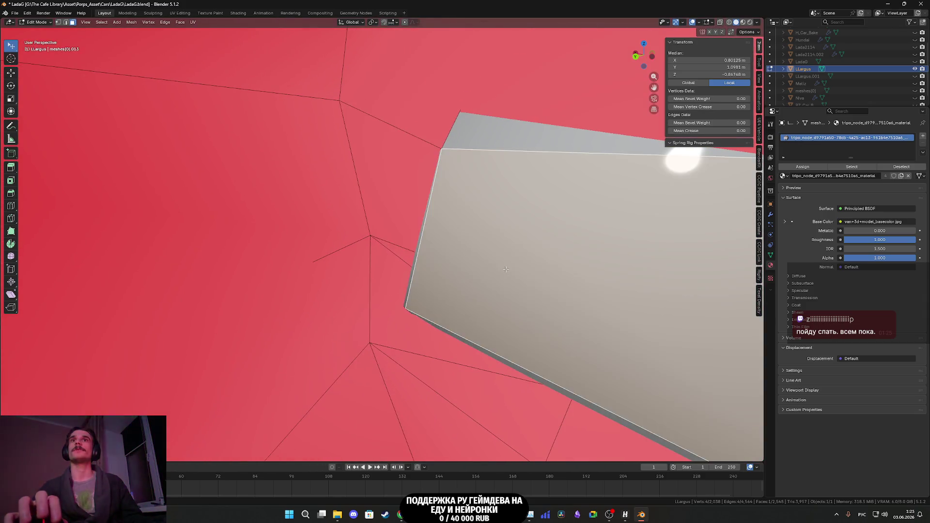
{"action": "mouse_move", "coordinate": [453, 276]}
{"action": "middle_mouse_down"}
{"action": "mouse_move", "coordinate": [507, 270]}
{"action": "mouse_move", "coordinate": [413, 312]}
{"action": "mouse_move", "coordinate": [488, 266]}
{"action": "mouse_move", "coordinate": [502, 274]}
{"action": "mouse_move", "coordinate": [479, 284]}
{"action": "mouse_move", "coordinate": [368, 269]}
{"action": "middle_mouse_up"}
{"action": "scroll", "coordinate": [470, 285], "scroll_direction": "up", "scroll_amount": 8}
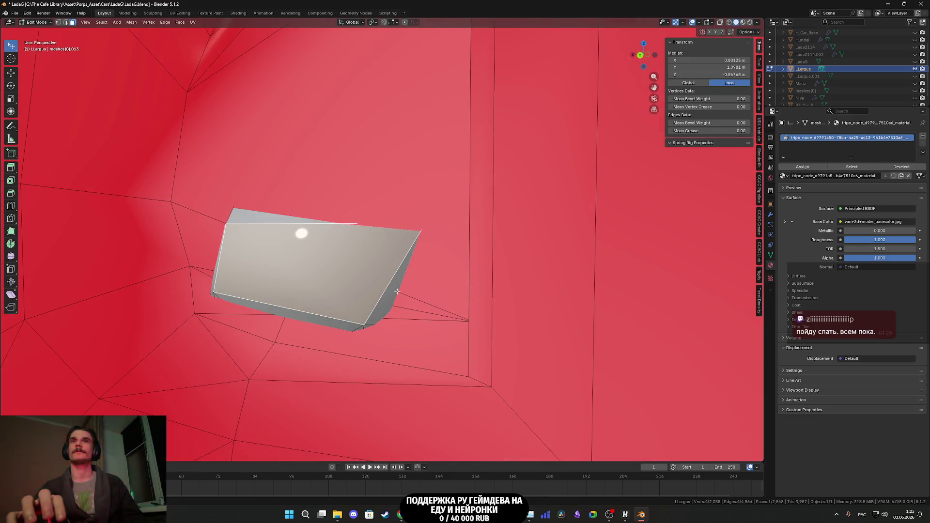
{"action": "left_click", "coordinate": [359, 266], "text": "shift"}
{"action": "left_click", "coordinate": [266, 309], "text": "shift"}
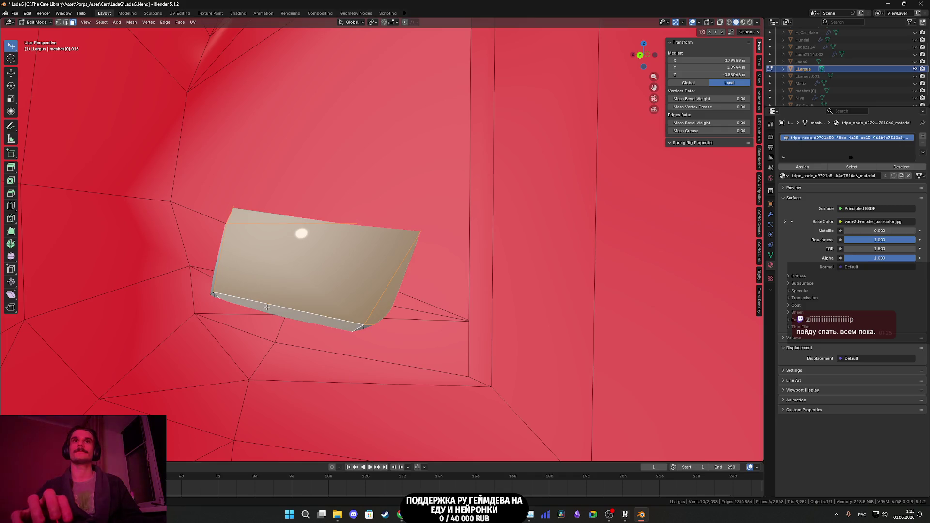
{"action": "left_click", "coordinate": [366, 327], "text": "shift"}
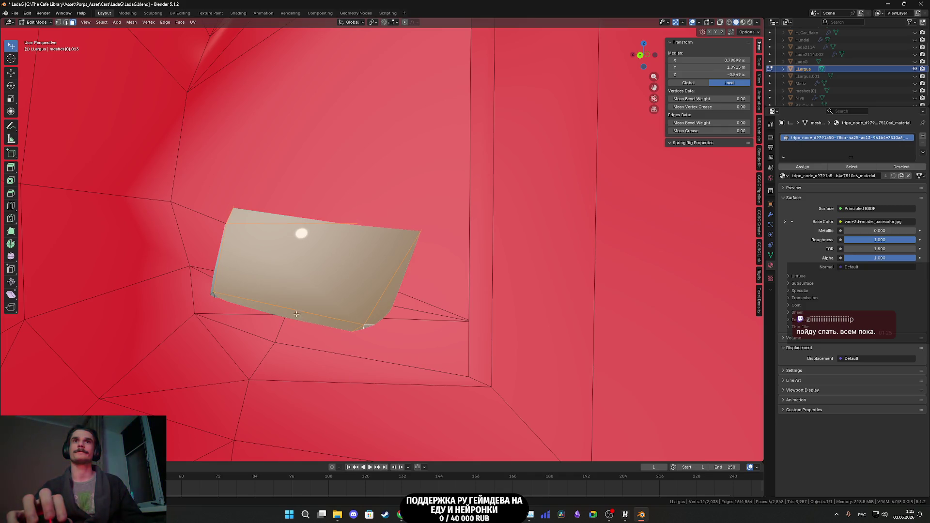
{"action": "left_click", "coordinate": [216, 296], "text": "shift"}
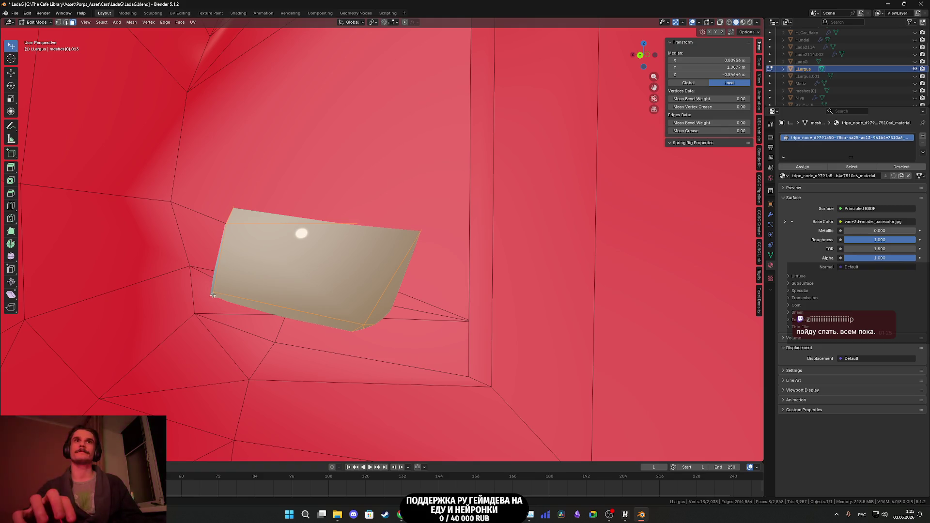
{"action": "scroll", "coordinate": [225, 261], "scroll_direction": "down", "scroll_amount": 5}
{"action": "mouse_move", "coordinate": [297, 276]}
{"action": "middle_mouse_down"}
{"action": "mouse_move", "coordinate": [371, 307]}
{"action": "mouse_move", "coordinate": [358, 307]}
{"action": "mouse_move", "coordinate": [475, 323]}
{"action": "mouse_move", "coordinate": [382, 315]}
{"action": "mouse_move", "coordinate": [347, 244]}
{"action": "middle_mouse_up"}
{"action": "scroll", "coordinate": [382, 314], "scroll_direction": "up", "scroll_amount": 3}
{"action": "left_click", "coordinate": [347, 244], "text": "shift"}
{"action": "left_click", "coordinate": [339, 262], "text": "shift"}
{"action": "left_click", "coordinate": [376, 285], "text": "shift"}
{"action": "mouse_move", "coordinate": [376, 284]}
{"action": "middle_mouse_down"}
{"action": "mouse_move", "coordinate": [327, 249]}
{"action": "mouse_move", "coordinate": [347, 286]}
{"action": "mouse_move", "coordinate": [436, 317]}
{"action": "mouse_move", "coordinate": [513, 275]}
{"action": "mouse_move", "coordinate": [482, 255]}
{"action": "mouse_move", "coordinate": [460, 293]}
{"action": "mouse_move", "coordinate": [477, 262]}
{"action": "mouse_move", "coordinate": [531, 230]}
{"action": "mouse_move", "coordinate": [533, 211]}
{"action": "mouse_move", "coordinate": [365, 260]}
{"action": "mouse_move", "coordinate": [475, 301]}
{"action": "mouse_move", "coordinate": [480, 260]}
{"action": "mouse_move", "coordinate": [442, 274]}
{"action": "mouse_move", "coordinate": [541, 257]}
{"action": "mouse_move", "coordinate": [541, 201]}
{"action": "mouse_move", "coordinate": [485, 262]}
{"action": "mouse_move", "coordinate": [380, 279]}
{"action": "mouse_move", "coordinate": [467, 339]}
{"action": "mouse_move", "coordinate": [461, 315]}
{"action": "mouse_move", "coordinate": [407, 315]}
{"action": "mouse_move", "coordinate": [339, 272]}
{"action": "mouse_move", "coordinate": [86, 46]}
{"action": "middle_mouse_up"}
{"action": "left_click", "coordinate": [307, 254], "text": "shift"}
{"action": "left_click", "coordinate": [342, 228], "text": "shift"}
{"action": "scroll", "coordinate": [349, 273], "scroll_direction": "up", "scroll_amount": 6}
{"action": "key", "text": "x"}
{"action": "left_click", "coordinate": [348, 290]}
{"action": "scroll", "coordinate": [348, 290], "scroll_direction": "down", "scroll_amount": 5}
{"action": "key", "text": "ctrl+z"}
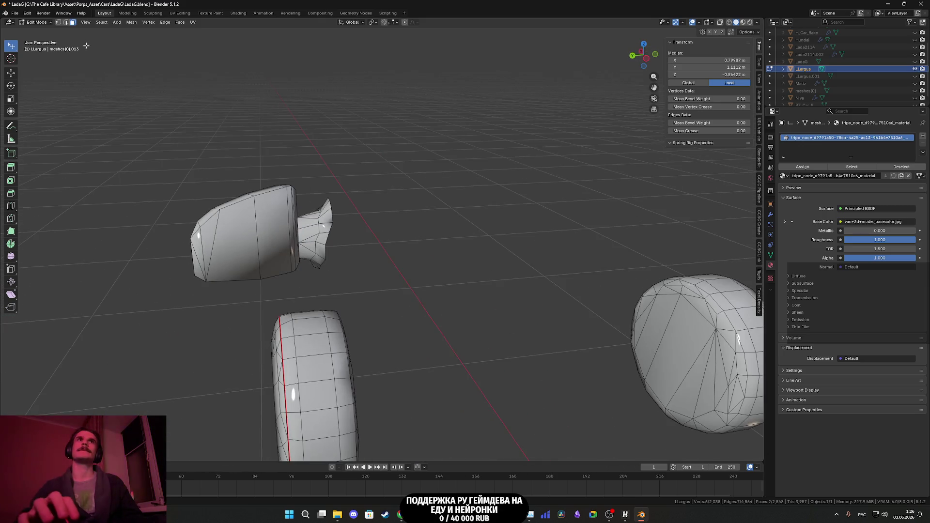
- Mark a seam on the edges at the mirror's flared base
{"action": "scroll", "coordinate": [218, 197], "scroll_direction": "up", "scroll_amount": 5}
{"action": "mouse_move", "coordinate": [218, 197]}
{"action": "middle_mouse_down"}
{"action": "mouse_move", "coordinate": [262, 243]}
{"action": "mouse_move", "coordinate": [398, 274]}
{"action": "mouse_move", "coordinate": [397, 255]}
{"action": "mouse_move", "coordinate": [348, 329]}
{"action": "mouse_move", "coordinate": [325, 324]}
{"action": "middle_mouse_up"}
{"action": "left_click", "coordinate": [310, 322], "text": "shift"}
{"action": "right_click", "coordinate": [321, 324]}
{"action": "left_click", "coordinate": [291, 410]}
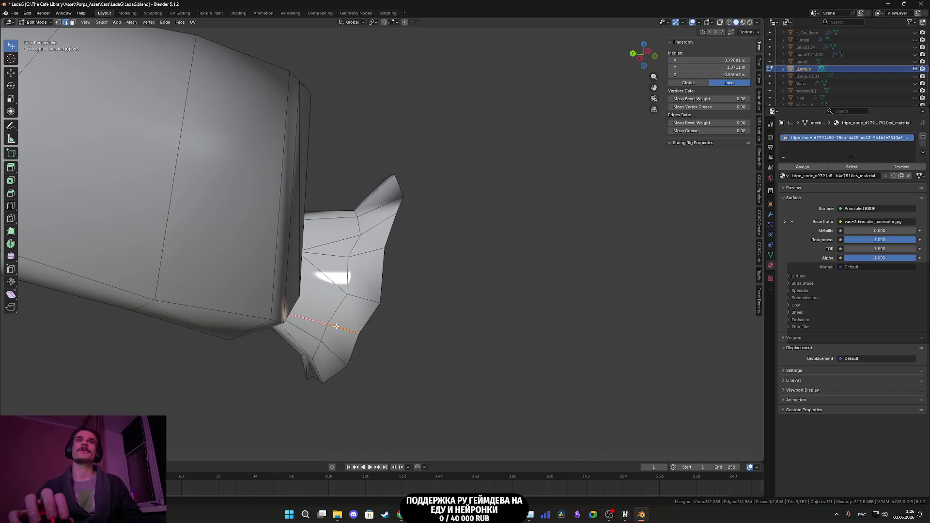
- Clear the edges and select the whole seamed flared base piece
{"action": "scroll", "coordinate": [317, 340], "scroll_direction": "down", "scroll_amount": 6}
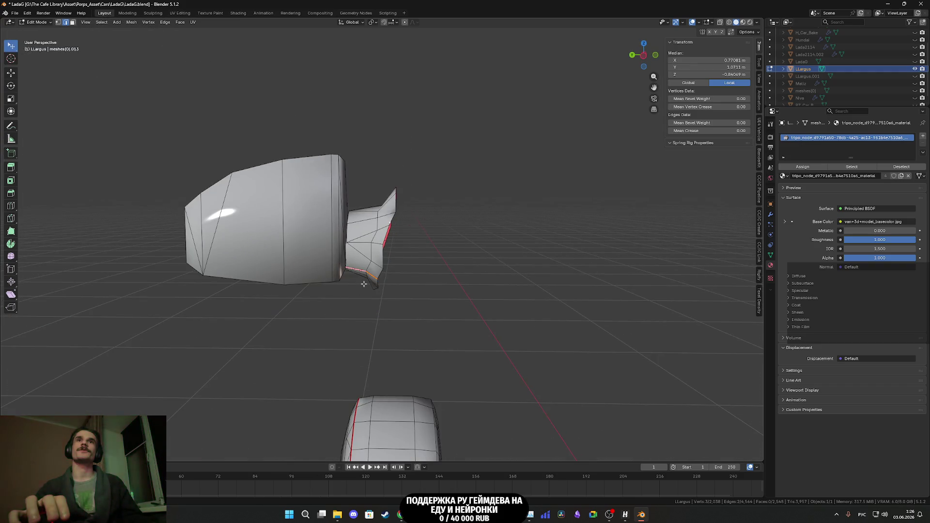
{"action": "mouse_move", "coordinate": [366, 280]}
{"action": "middle_mouse_down"}
{"action": "mouse_move", "coordinate": [342, 275]}
{"action": "mouse_move", "coordinate": [407, 249]}
{"action": "middle_mouse_up"}
{"action": "left_click", "coordinate": [455, 272]}
{"action": "mouse_move", "coordinate": [455, 273]}
{"action": "middle_mouse_down"}
{"action": "mouse_move", "coordinate": [225, 293]}
{"action": "mouse_move", "coordinate": [290, 226]}
{"action": "middle_mouse_up"}
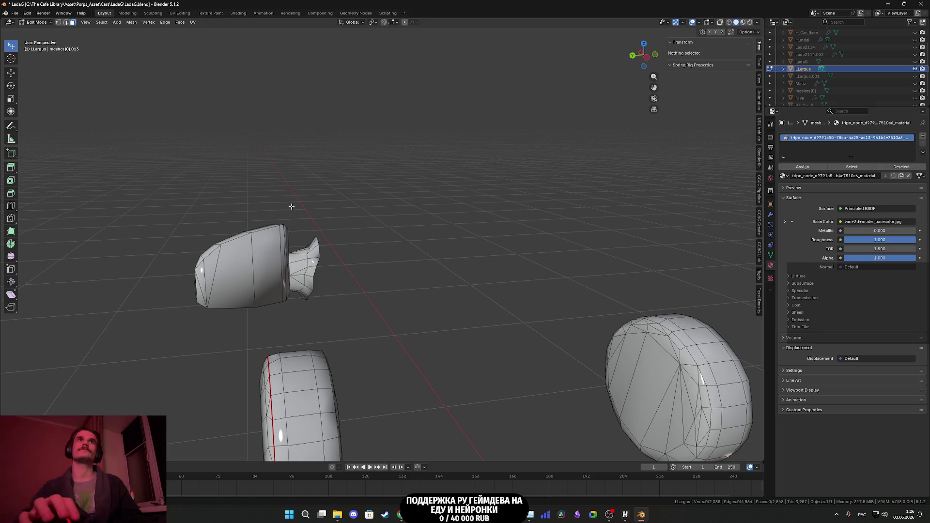
{"action": "key", "text": "l"}
{"action": "mouse_move", "coordinate": [305, 273]}
{"action": "middle_mouse_down"}
{"action": "mouse_move", "coordinate": [542, 307]}
{"action": "mouse_move", "coordinate": [689, 292]}
{"action": "mouse_move", "coordinate": [382, 330]}
{"action": "mouse_move", "coordinate": [333, 322]}
{"action": "mouse_move", "coordinate": [339, 300]}
{"action": "middle_mouse_up"}
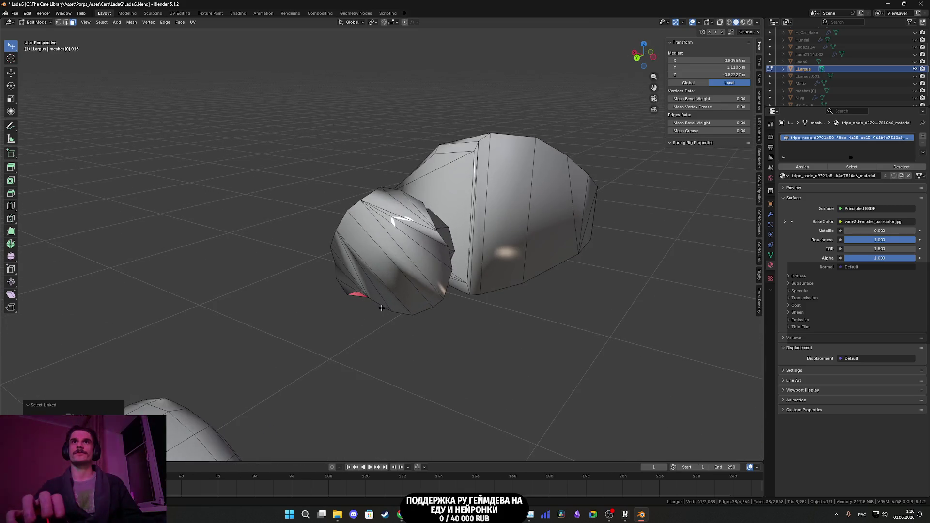
- Select a strip of faces across the housing's rounded end
{"action": "scroll", "coordinate": [320, 281], "scroll_direction": "up", "scroll_amount": 2}
{"action": "left_click", "coordinate": [311, 269]}
{"action": "left_click", "coordinate": [285, 259], "text": "shift"}
{"action": "left_click", "coordinate": [252, 267], "text": "shift"}
{"action": "left_click", "coordinate": [320, 291], "text": "shift"}
{"action": "left_click", "coordinate": [283, 291], "text": "shift"}
{"action": "left_click", "coordinate": [276, 310], "text": "shift"}
{"action": "left_click", "coordinate": [264, 329], "text": "shift"}
{"action": "left_click", "coordinate": [255, 342], "text": "shift"}
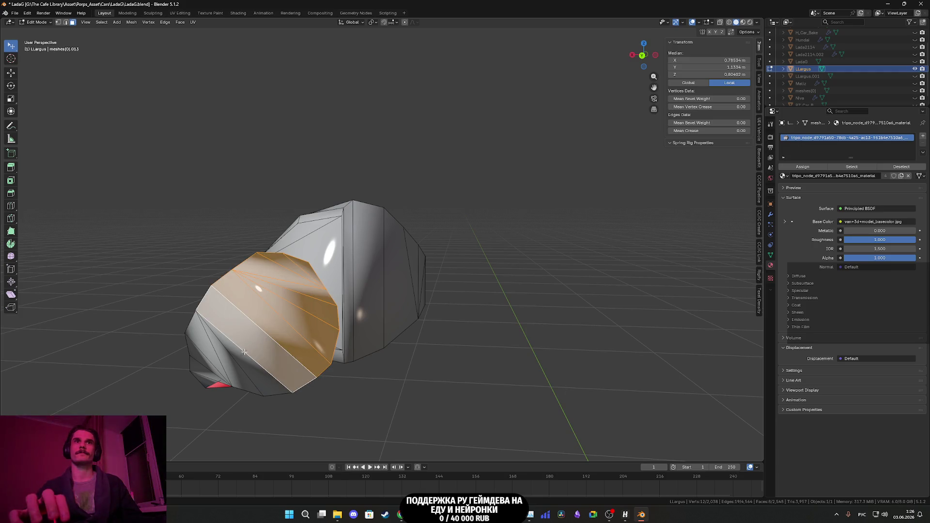
- Extend the patch over the housing's left end and delete the selected faces
{"action": "left_click", "coordinate": [242, 356], "text": "shift"}
{"action": "left_click", "coordinate": [228, 363], "text": "shift"}
{"action": "left_click", "coordinate": [214, 349], "text": "shift"}
{"action": "left_click", "coordinate": [204, 339], "text": "shift"}
{"action": "left_click", "coordinate": [201, 366], "text": "shift"}
{"action": "left_click", "coordinate": [209, 376], "text": "shift"}
{"action": "mouse_move", "coordinate": [208, 376]}
{"action": "middle_mouse_down"}
{"action": "mouse_move", "coordinate": [229, 356]}
{"action": "mouse_move", "coordinate": [353, 322]}
{"action": "mouse_move", "coordinate": [315, 353]}
{"action": "mouse_move", "coordinate": [410, 338]}
{"action": "mouse_move", "coordinate": [395, 349]}
{"action": "mouse_move", "coordinate": [243, 338]}
{"action": "middle_mouse_up"}
{"action": "scroll", "coordinate": [228, 355], "scroll_direction": "down", "scroll_amount": 3}
{"action": "key", "text": "x"}
{"action": "left_click", "coordinate": [323, 357]}
{"action": "scroll", "coordinate": [291, 338], "scroll_direction": "down", "scroll_amount": 8}
{"action": "scroll", "coordinate": [300, 333], "scroll_direction": "up", "scroll_amount": 3}
{"action": "mouse_move", "coordinate": [301, 334]}
{"action": "middle_mouse_down"}
{"action": "mouse_move", "coordinate": [282, 306]}
{"action": "mouse_move", "coordinate": [390, 329]}
{"action": "mouse_move", "coordinate": [420, 304]}
{"action": "mouse_move", "coordinate": [410, 271]}
{"action": "mouse_move", "coordinate": [432, 284]}
{"action": "middle_mouse_up"}
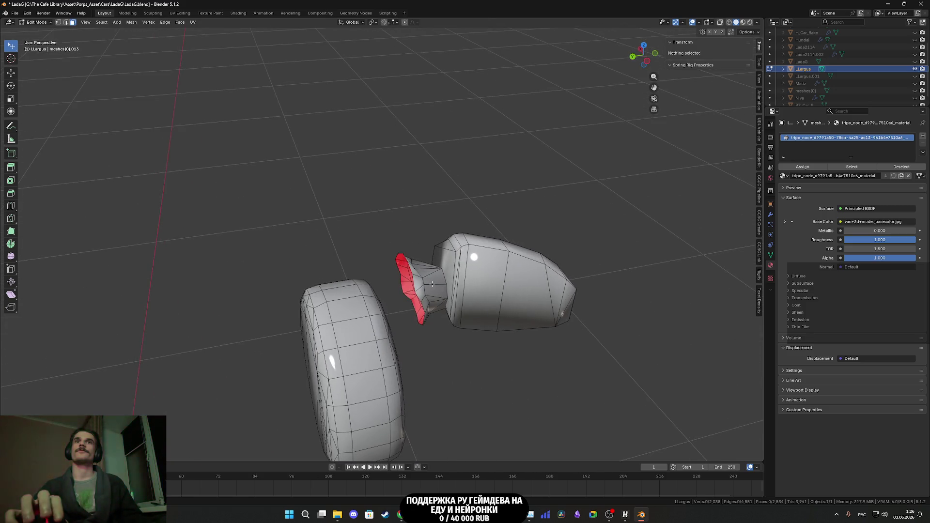
- Select the linked mirror base piece, then deselect and pick a single mirror face
{"action": "left_click", "coordinate": [433, 284]}
{"action": "key", "text": "ctrl+l"}
{"action": "scroll", "coordinate": [303, 286], "scroll_direction": "down", "scroll_amount": 6}
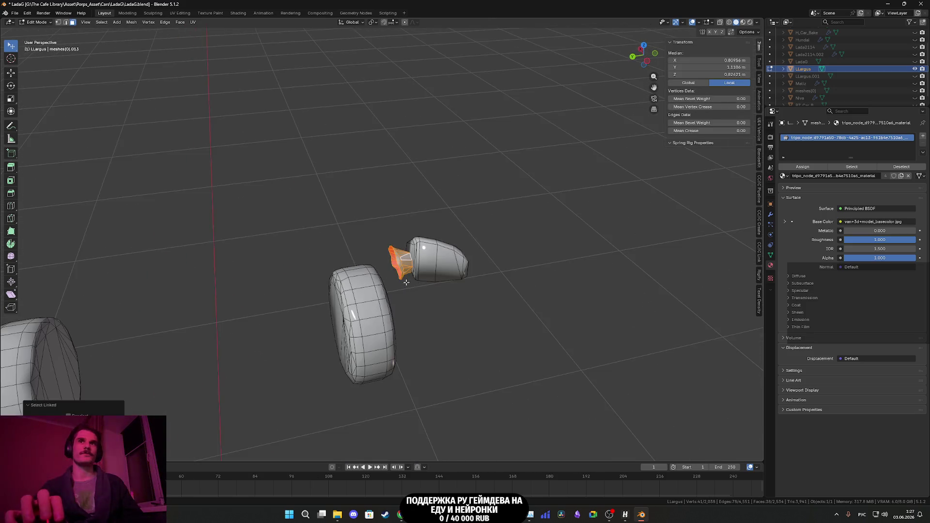
{"action": "middle_click_drag", "start_coordinate": [303, 286], "coordinate": [220, 286]}
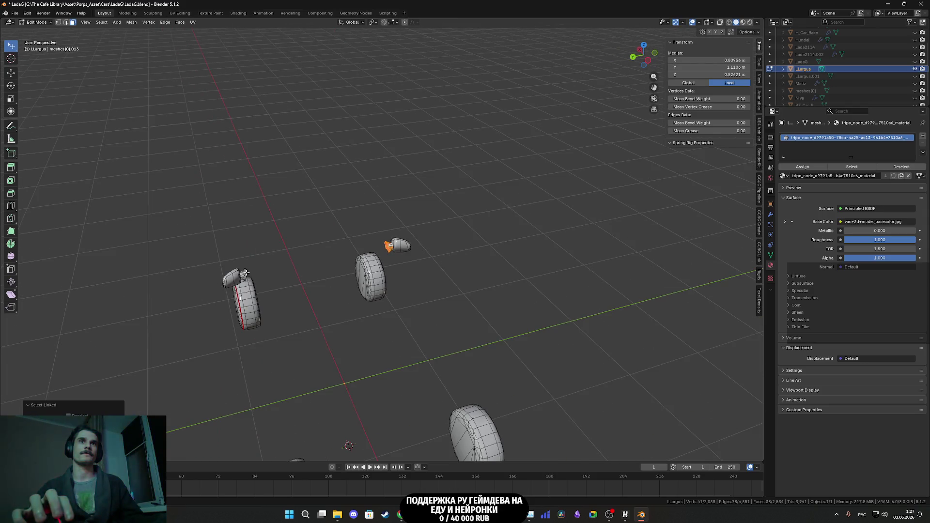
{"action": "key", "text": "alt+a"}
{"action": "scroll", "coordinate": [438, 271], "scroll_direction": "up", "scroll_amount": 3}
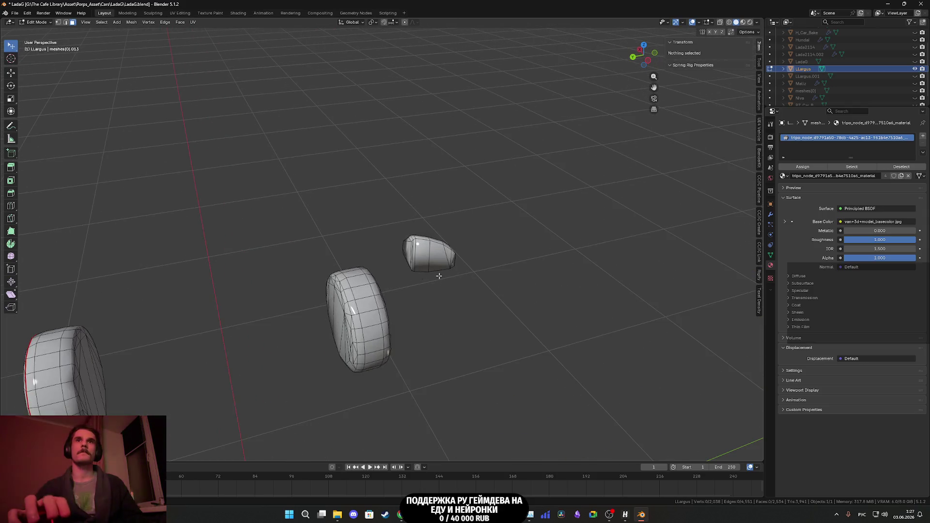
{"action": "left_click", "coordinate": [438, 264]}
{"action": "scroll", "coordinate": [469, 274], "scroll_direction": "up", "scroll_amount": 4}
{"action": "middle_click_drag", "start_coordinate": [469, 274], "coordinate": [232, 92]}
- Select edges along the wheel-arch piece and mark them as a seam
{"action": "left_click", "coordinate": [66, 22]}
{"action": "mouse_move", "coordinate": [245, 137]}
{"action": "middle_mouse_down"}
{"action": "mouse_move", "coordinate": [411, 216]}
{"action": "mouse_move", "coordinate": [373, 194]}
{"action": "mouse_move", "coordinate": [343, 210]}
{"action": "middle_mouse_up"}
{"action": "left_click", "coordinate": [386, 188]}
{"action": "left_click", "coordinate": [492, 218], "text": "alt+shift"}
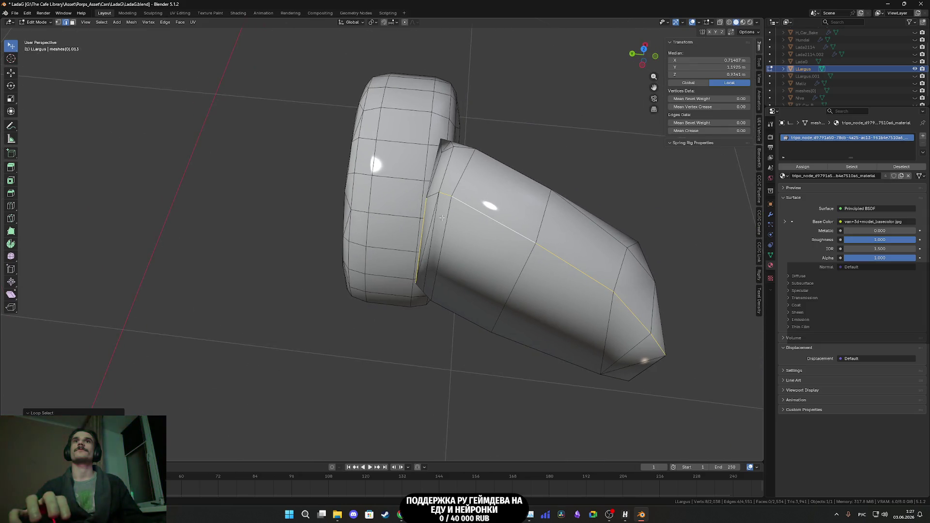
{"action": "middle_click_drag", "start_coordinate": [429, 196], "coordinate": [579, 249]}
{"action": "scroll", "coordinate": [579, 249], "scroll_direction": "down", "scroll_amount": 2}
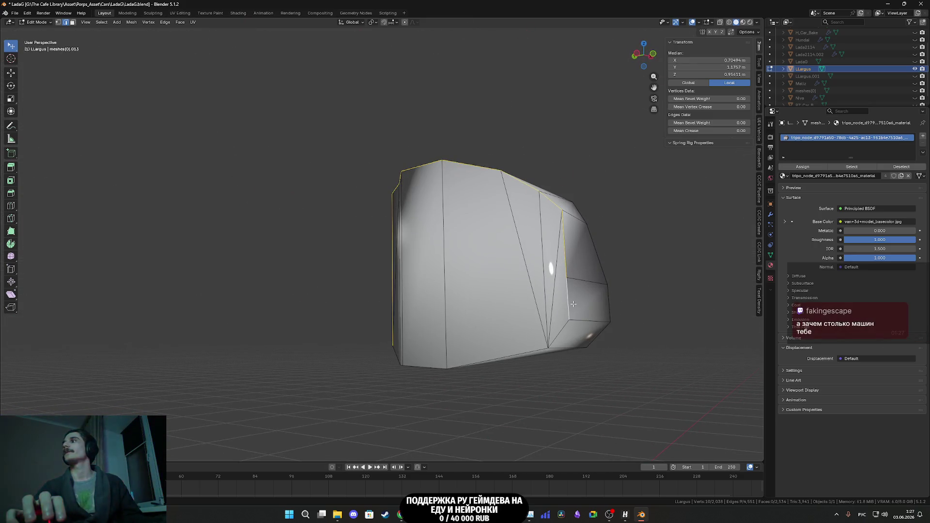
{"action": "mouse_move", "coordinate": [565, 319]}
{"action": "middle_mouse_down"}
{"action": "mouse_move", "coordinate": [546, 291]}
{"action": "mouse_move", "coordinate": [471, 246]}
{"action": "middle_mouse_up"}
{"action": "left_click", "coordinate": [471, 246], "text": "shift"}
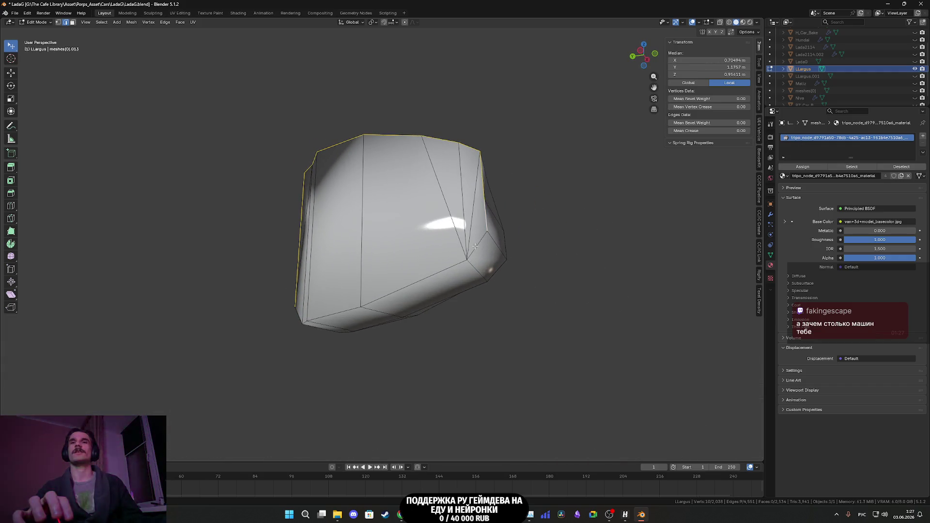
{"action": "left_click", "coordinate": [341, 312], "text": "shift"}
{"action": "middle_click_drag", "start_coordinate": [341, 312], "coordinate": [307, 342]}
{"action": "scroll", "coordinate": [289, 322], "scroll_direction": "down", "scroll_amount": 3}
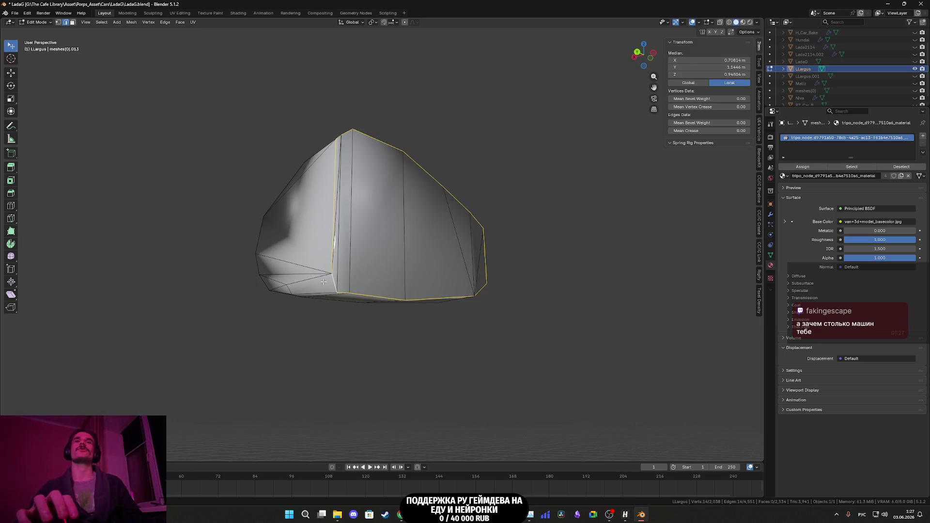
{"action": "key", "text": "ctrl+e"}
{"action": "left_click", "coordinate": [325, 258]}
{"action": "scroll", "coordinate": [326, 264], "scroll_direction": "down", "scroll_amount": 4}
- Select the outline edge loop of the wheel-arch piece and mark it as a seam
{"action": "mouse_move", "coordinate": [328, 272]}
{"action": "middle_mouse_down"}
{"action": "mouse_move", "coordinate": [380, 332]}
{"action": "mouse_move", "coordinate": [458, 293]}
{"action": "mouse_move", "coordinate": [337, 312]}
{"action": "mouse_move", "coordinate": [245, 286]}
{"action": "mouse_move", "coordinate": [395, 297]}
{"action": "mouse_move", "coordinate": [305, 309]}
{"action": "mouse_move", "coordinate": [431, 281]}
{"action": "mouse_move", "coordinate": [372, 285]}
{"action": "mouse_move", "coordinate": [536, 282]}
{"action": "mouse_move", "coordinate": [334, 318]}
{"action": "middle_mouse_up"}
{"action": "scroll", "coordinate": [306, 310], "scroll_direction": "up", "scroll_amount": 4}
{"action": "scroll", "coordinate": [243, 273], "scroll_direction": "up", "scroll_amount": 2}
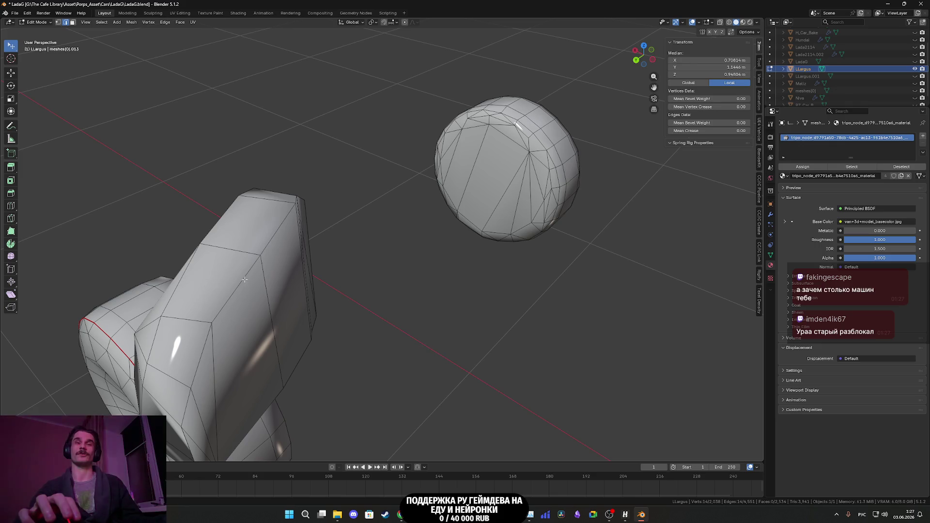
{"action": "left_click", "coordinate": [244, 280], "text": "alt"}
{"action": "scroll", "coordinate": [245, 279], "scroll_direction": "down", "scroll_amount": 3}
{"action": "mouse_move", "coordinate": [244, 280]}
{"action": "middle_mouse_down"}
{"action": "mouse_move", "coordinate": [271, 213]}
{"action": "mouse_move", "coordinate": [251, 213]}
{"action": "mouse_move", "coordinate": [270, 222]}
{"action": "middle_mouse_up"}
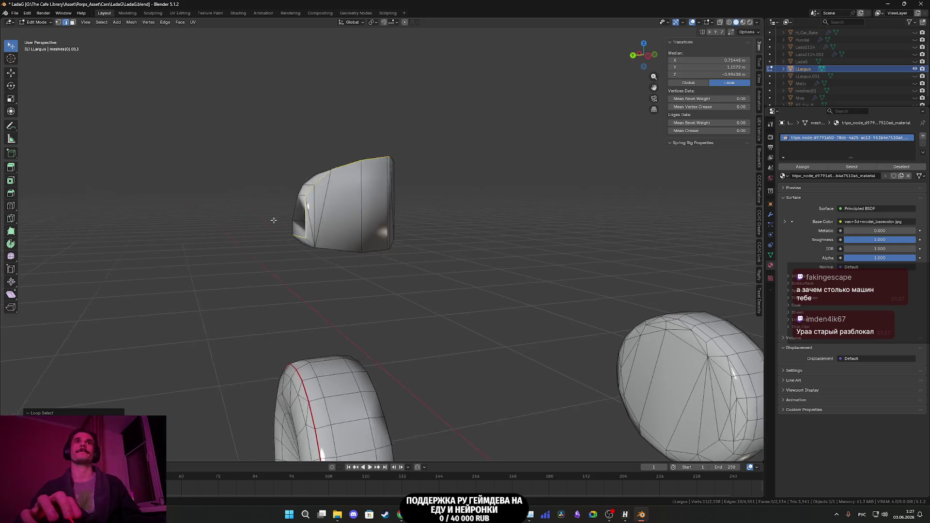
{"action": "scroll", "coordinate": [380, 279], "scroll_direction": "up", "scroll_amount": 3}
{"action": "middle_click_drag", "start_coordinate": [449, 315], "coordinate": [445, 313]}
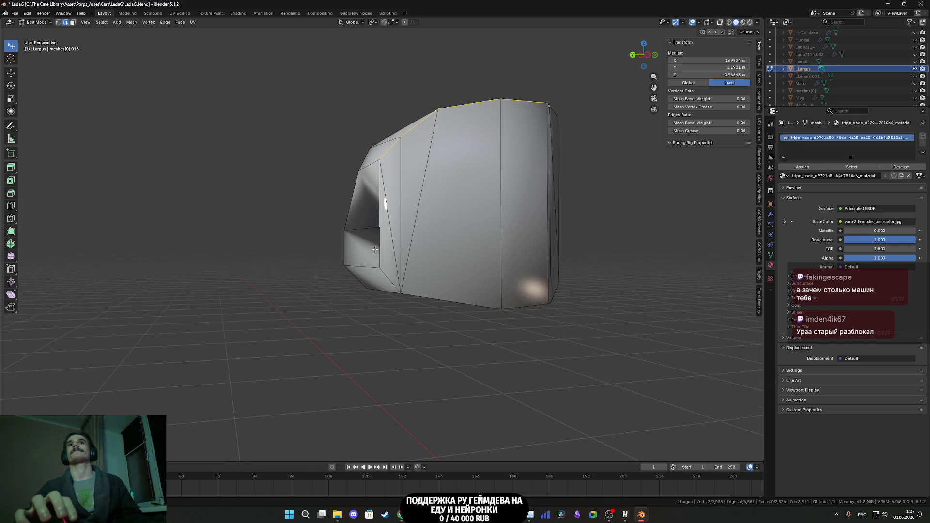
{"action": "middle_click_drag", "start_coordinate": [528, 300], "coordinate": [492, 302]}
{"action": "mouse_move", "coordinate": [315, 321]}
{"action": "middle_mouse_down"}
{"action": "mouse_move", "coordinate": [306, 316]}
{"action": "mouse_move", "coordinate": [346, 307]}
{"action": "mouse_move", "coordinate": [414, 248]}
{"action": "mouse_move", "coordinate": [451, 261]}
{"action": "middle_mouse_up"}
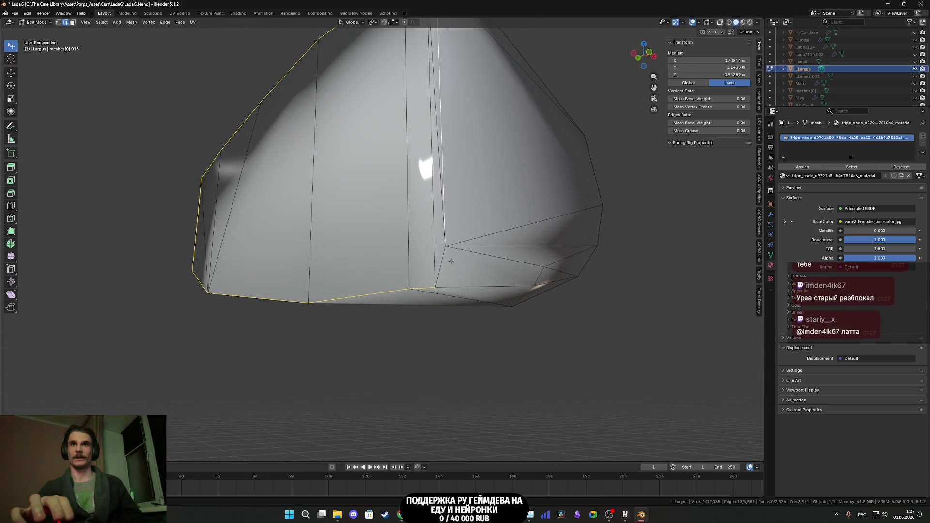
{"action": "right_click", "coordinate": [446, 262]}
{"action": "left_click", "coordinate": [446, 262]}
{"action": "scroll", "coordinate": [446, 262], "scroll_direction": "down", "scroll_amount": 2}
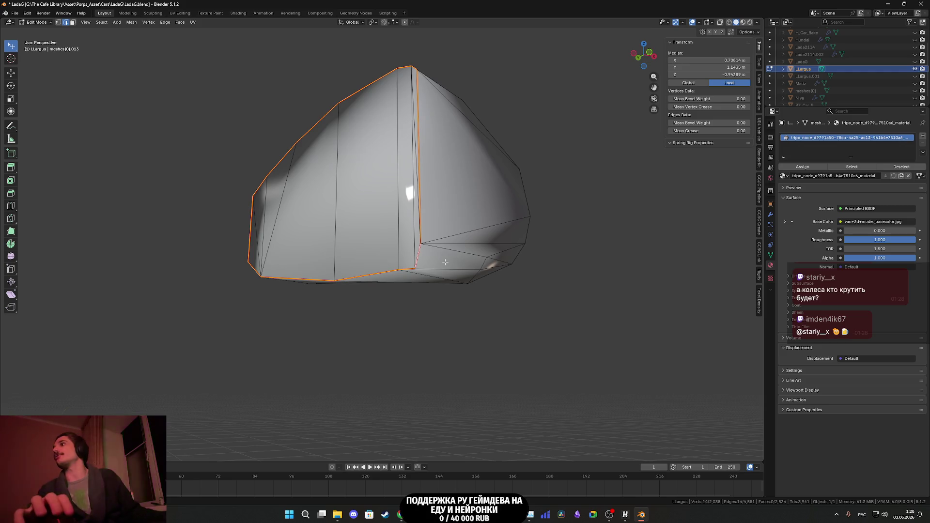
- Select both linked wheel-arch pieces, unwrap them Angle Based, and deselect all
{"action": "scroll", "coordinate": [479, 179], "scroll_direction": "down", "scroll_amount": 3}
{"action": "mouse_move", "coordinate": [480, 180]}
{"action": "middle_mouse_down"}
{"action": "mouse_move", "coordinate": [444, 223]}
{"action": "mouse_move", "coordinate": [427, 216]}
{"action": "middle_mouse_up"}
{"action": "left_click", "coordinate": [71, 22]}
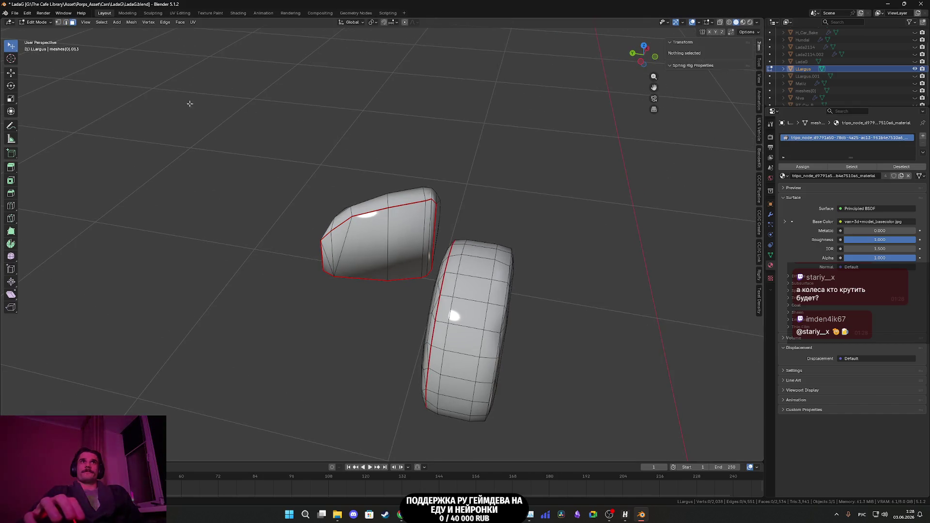
{"action": "left_click", "coordinate": [394, 231]}
{"action": "key", "text": "ctrl+l"}
{"action": "scroll", "coordinate": [395, 232], "scroll_direction": "down", "scroll_amount": 5}
{"action": "middle_click_drag", "start_coordinate": [395, 232], "coordinate": [630, 267]}
{"action": "key", "text": "l"}
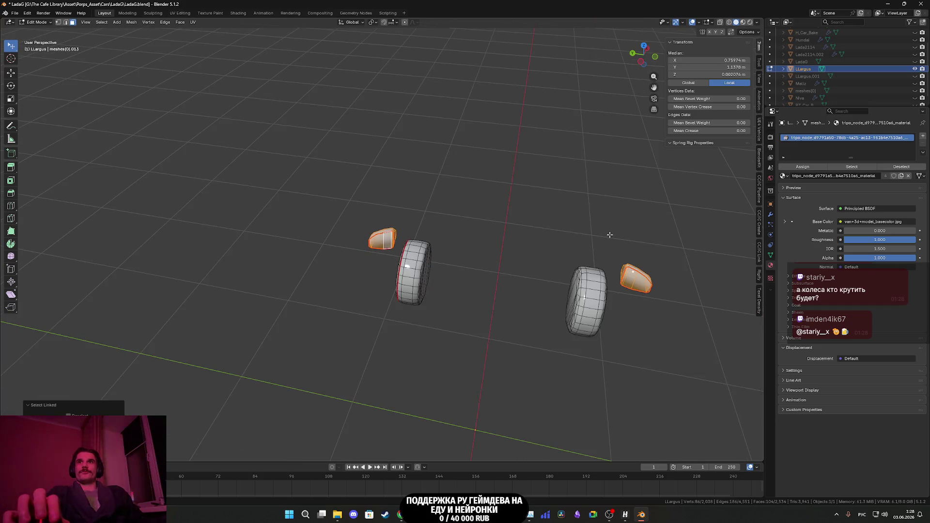
{"action": "left_click", "coordinate": [192, 22]}
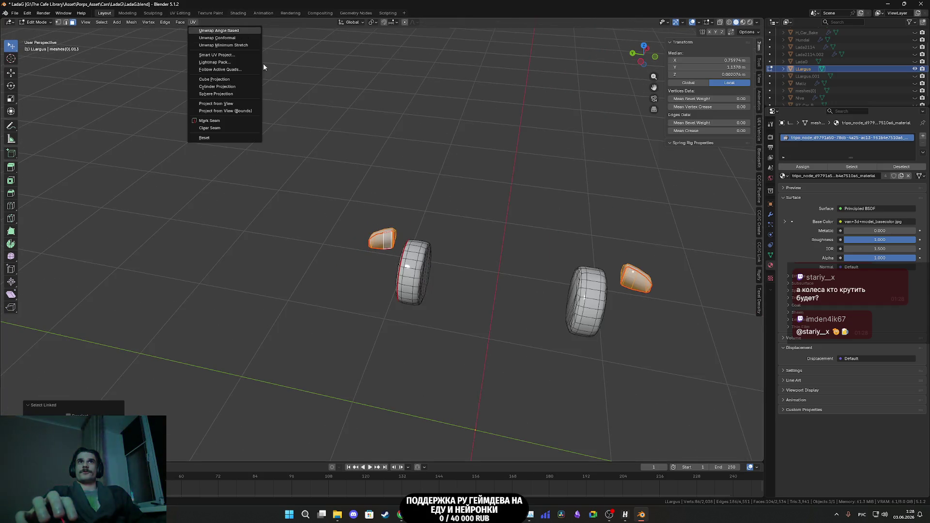
{"action": "key", "text": "Return"}
{"action": "key", "text": "alt+a"}
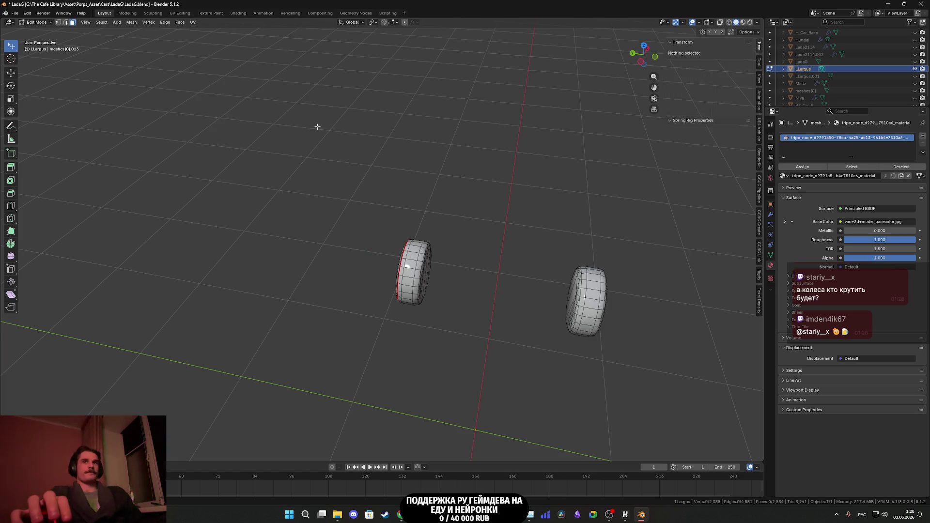
- Select the wheel's first rim edge loop and mark it as a seam
{"action": "mouse_move", "coordinate": [426, 210]}
{"action": "middle_mouse_down"}
{"action": "mouse_move", "coordinate": [517, 197]}
{"action": "mouse_move", "coordinate": [510, 223]}
{"action": "mouse_move", "coordinate": [461, 280]}
{"action": "mouse_move", "coordinate": [452, 253]}
{"action": "mouse_move", "coordinate": [412, 248]}
{"action": "mouse_move", "coordinate": [300, 193]}
{"action": "mouse_move", "coordinate": [305, 252]}
{"action": "mouse_move", "coordinate": [339, 229]}
{"action": "middle_mouse_up"}
{"action": "scroll", "coordinate": [300, 194], "scroll_direction": "up", "scroll_amount": 5}
{"action": "left_click", "coordinate": [278, 232], "text": "alt"}
{"action": "mouse_move", "coordinate": [278, 233]}
{"action": "middle_mouse_down"}
{"action": "mouse_move", "coordinate": [335, 204]}
{"action": "mouse_move", "coordinate": [462, 246]}
{"action": "mouse_move", "coordinate": [432, 226]}
{"action": "mouse_move", "coordinate": [397, 234]}
{"action": "middle_mouse_up"}
{"action": "left_click", "coordinate": [450, 222], "text": "alt+shift"}
{"action": "scroll", "coordinate": [380, 238], "scroll_direction": "up", "scroll_amount": 3}
{"action": "mouse_move", "coordinate": [317, 227]}
{"action": "middle_mouse_down"}
{"action": "mouse_move", "coordinate": [338, 259]}
{"action": "mouse_move", "coordinate": [387, 180]}
{"action": "mouse_move", "coordinate": [328, 178]}
{"action": "middle_mouse_up"}
{"action": "left_click", "coordinate": [338, 260], "text": "alt+shift"}
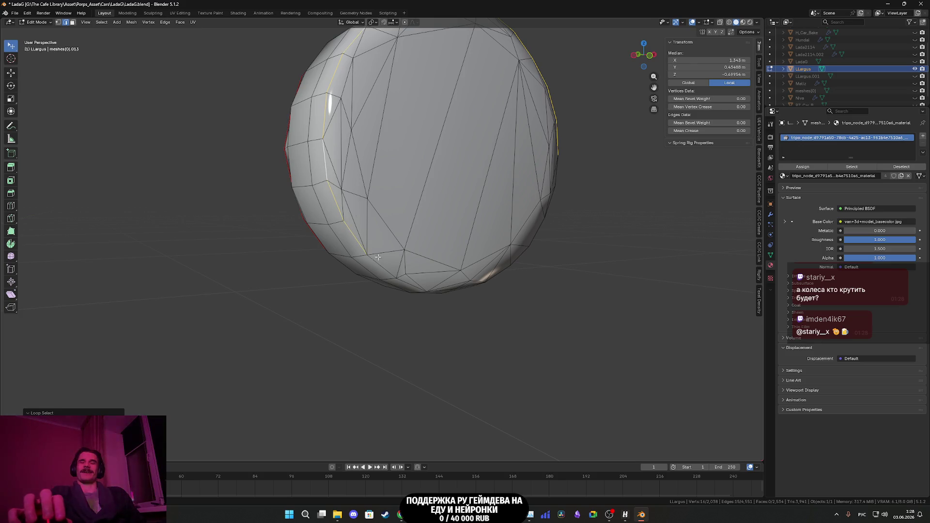
{"action": "middle_click_drag", "start_coordinate": [401, 267], "coordinate": [384, 251]}
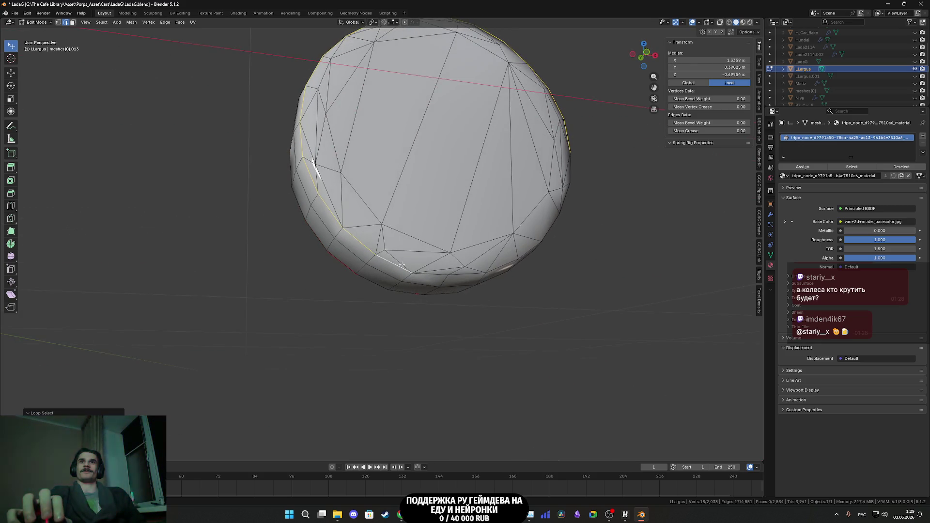
{"action": "middle_click_drag", "start_coordinate": [463, 272], "coordinate": [418, 270]}
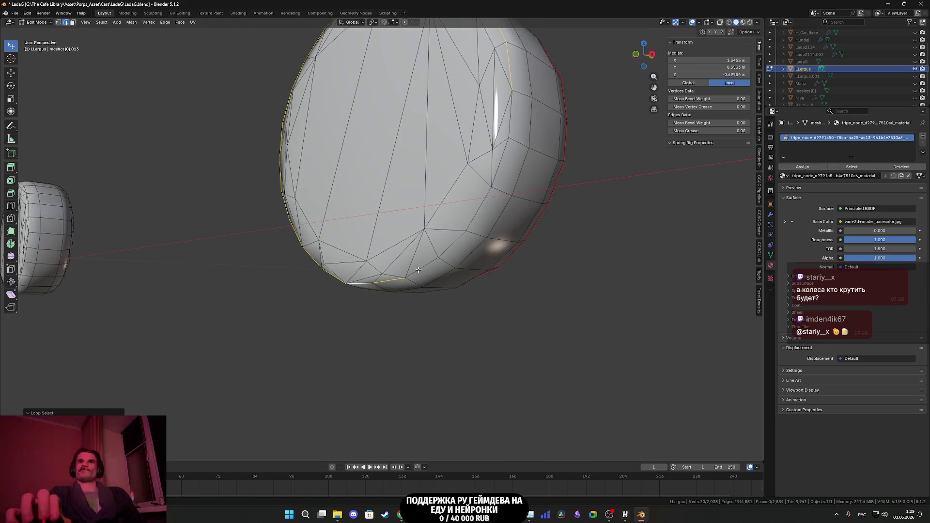
{"action": "middle_click_drag", "start_coordinate": [504, 150], "coordinate": [507, 210]}
{"action": "key", "text": "ctrl+e"}
{"action": "left_click", "coordinate": [482, 331]}
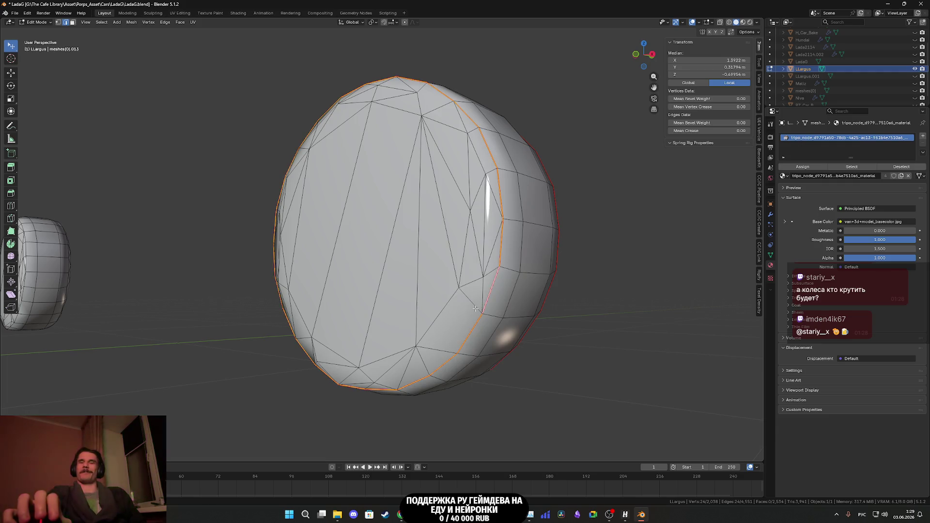
- From a front-on view, pick a few edges on the wheel's side
{"action": "scroll", "coordinate": [472, 306], "scroll_direction": "down", "scroll_amount": 3}
{"action": "middle_click_drag", "start_coordinate": [467, 305], "coordinate": [330, 224]}
{"action": "scroll", "coordinate": [330, 223], "scroll_direction": "up", "scroll_amount": 3}
{"action": "mouse_move", "coordinate": [325, 196]}
{"action": "middle_mouse_down"}
{"action": "mouse_move", "coordinate": [332, 233]}
{"action": "mouse_move", "coordinate": [346, 214]}
{"action": "mouse_move", "coordinate": [478, 262]}
{"action": "middle_mouse_up"}
{"action": "mouse_move", "coordinate": [186, 134]}
{"action": "middle_mouse_down"}
{"action": "mouse_move", "coordinate": [490, 307]}
{"action": "mouse_move", "coordinate": [468, 308]}
{"action": "middle_mouse_up"}
{"action": "scroll", "coordinate": [414, 264], "scroll_direction": "up", "scroll_amount": 3}
{"action": "left_click", "coordinate": [414, 263]}
{"action": "left_click", "coordinate": [411, 277], "text": "shift"}
{"action": "mouse_move", "coordinate": [411, 277]}
{"action": "middle_mouse_down"}
{"action": "mouse_move", "coordinate": [337, 281]}
{"action": "mouse_move", "coordinate": [320, 308]}
{"action": "mouse_move", "coordinate": [283, 270]}
{"action": "mouse_move", "coordinate": [421, 259]}
{"action": "mouse_move", "coordinate": [467, 210]}
{"action": "middle_mouse_up"}
{"action": "scroll", "coordinate": [337, 281], "scroll_direction": "down", "scroll_amount": 2}
{"action": "right_click", "coordinate": [342, 281]}
{"action": "left_click", "coordinate": [339, 280]}
{"action": "scroll", "coordinate": [343, 280], "scroll_direction": "down", "scroll_amount": 2}
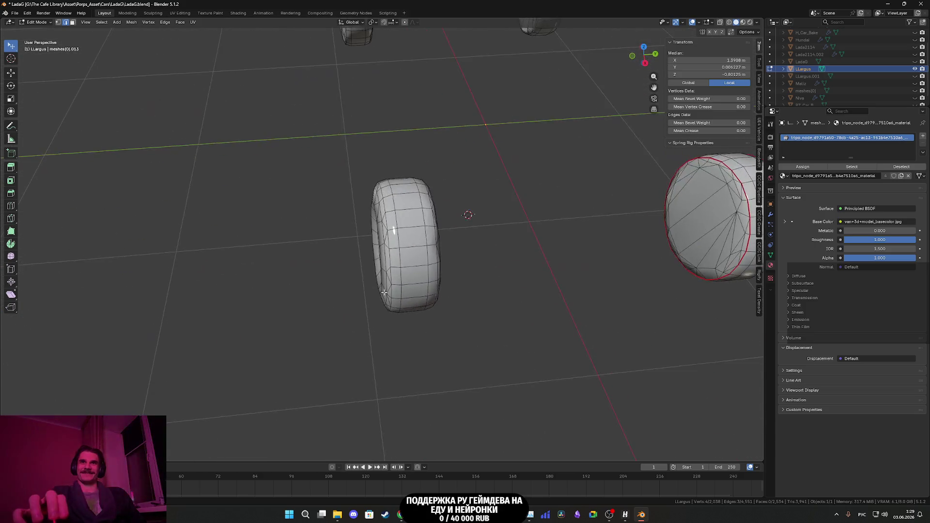
{"action": "scroll", "coordinate": [467, 210], "scroll_direction": "up", "scroll_amount": 3}
- Select the tyre's top rim loop and mark it as a seam via Ctrl+E
{"action": "mouse_move", "coordinate": [402, 272]}
{"action": "middle_mouse_down"}
{"action": "mouse_move", "coordinate": [444, 289]}
{"action": "mouse_move", "coordinate": [460, 189]}
{"action": "middle_mouse_up"}
{"action": "left_click", "coordinate": [444, 289], "text": "alt"}
{"action": "left_click", "coordinate": [453, 194], "text": "alt+shift"}
{"action": "left_click", "coordinate": [363, 206], "text": "alt+shift"}
{"action": "middle_click_drag", "start_coordinate": [362, 207], "coordinate": [368, 252]}
{"action": "left_click", "coordinate": [348, 251], "text": "alt+shift"}
{"action": "left_click", "coordinate": [348, 292], "text": "alt+shift"}
{"action": "left_click", "coordinate": [354, 328], "text": "alt+shift"}
{"action": "left_click", "coordinate": [363, 361], "text": "alt+shift"}
{"action": "mouse_move", "coordinate": [391, 374]}
{"action": "middle_mouse_down"}
{"action": "mouse_move", "coordinate": [320, 332]}
{"action": "mouse_move", "coordinate": [398, 310]}
{"action": "middle_mouse_up"}
{"action": "left_click", "coordinate": [321, 332], "text": "alt+shift"}
{"action": "left_click", "coordinate": [357, 342], "text": "alt+shift"}
{"action": "left_click", "coordinate": [477, 290], "text": "alt+shift"}
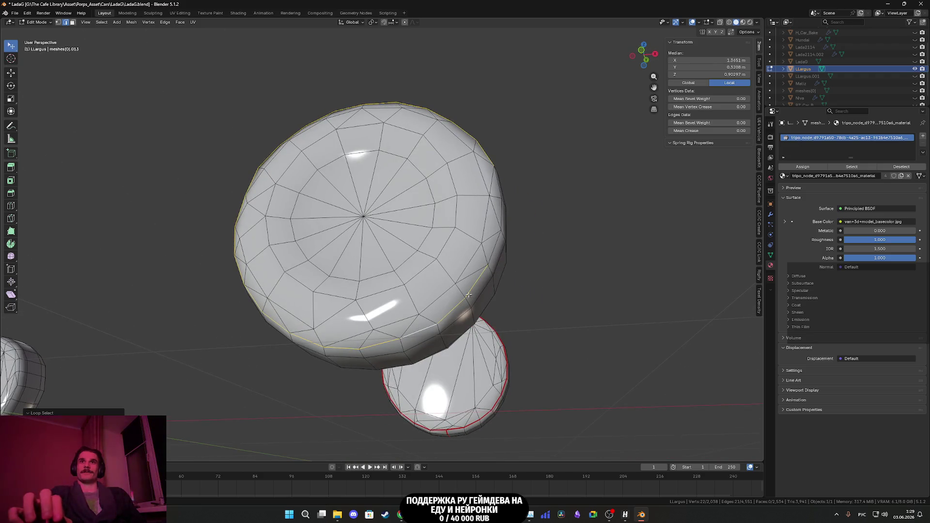
{"action": "left_click", "coordinate": [496, 244], "text": "alt+shift"}
{"action": "mouse_move", "coordinate": [497, 213]}
{"action": "middle_mouse_down"}
{"action": "mouse_move", "coordinate": [368, 262]}
{"action": "mouse_move", "coordinate": [331, 211]}
{"action": "mouse_move", "coordinate": [302, 212]}
{"action": "middle_mouse_up"}
{"action": "key", "text": "ctrl+e"}
{"action": "left_click", "coordinate": [493, 215]}
- Trace the tyre's bottom rim loop all the way round and mark it as a seam
{"action": "left_click", "coordinate": [323, 219], "text": "alt"}
{"action": "left_click", "coordinate": [310, 185], "text": "alt+shift"}
{"action": "left_click", "coordinate": [379, 134], "text": "alt+shift"}
{"action": "mouse_move", "coordinate": [378, 134]}
{"action": "middle_mouse_down", "text": "shift"}
{"action": "mouse_move", "coordinate": [339, 255]}
{"action": "mouse_move", "coordinate": [208, 162]}
{"action": "middle_mouse_up", "text": "shift"}
{"action": "left_click", "coordinate": [419, 241], "text": "alt+shift"}
{"action": "middle_click_drag", "start_coordinate": [418, 242], "coordinate": [432, 189]}
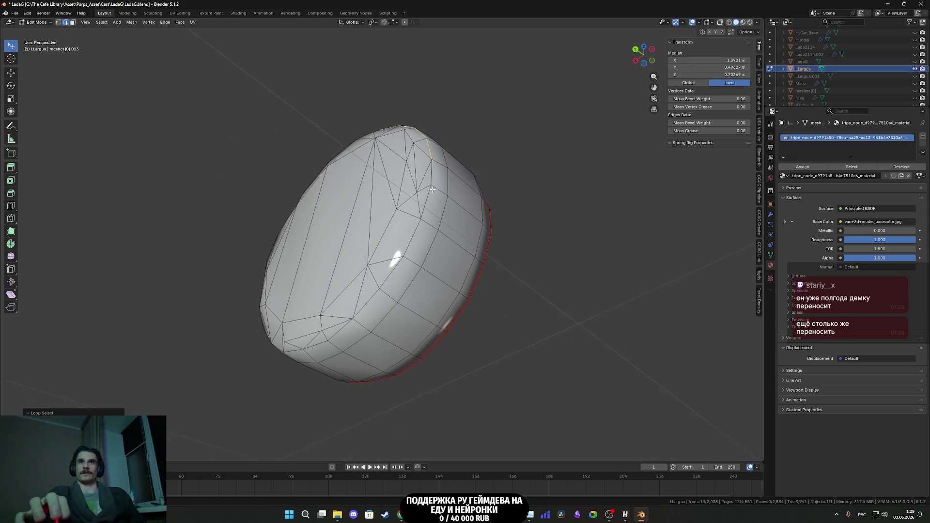
{"action": "scroll", "coordinate": [432, 189], "scroll_direction": "up", "scroll_amount": 1}
{"action": "left_click", "coordinate": [442, 183], "text": "alt+shift"}
{"action": "left_click", "coordinate": [397, 283], "text": "alt+shift"}
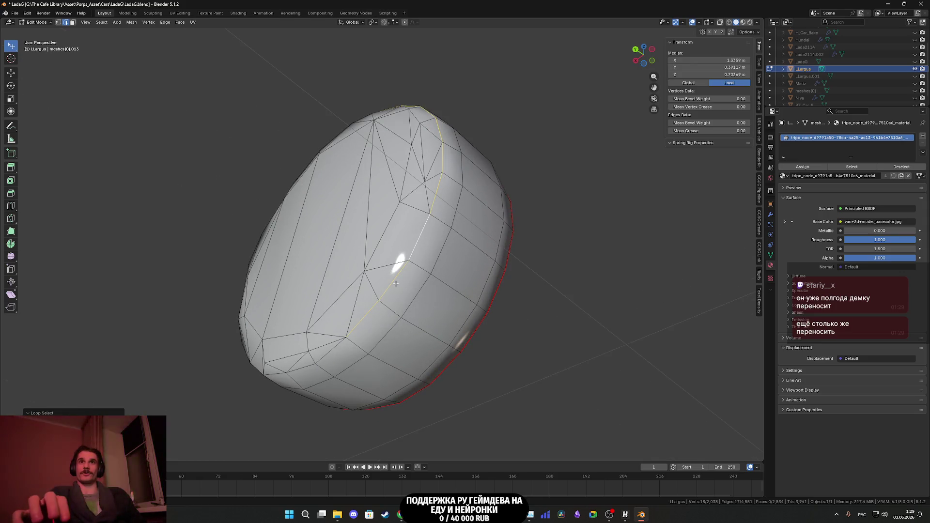
{"action": "mouse_move", "coordinate": [372, 313]}
{"action": "middle_mouse_down"}
{"action": "mouse_move", "coordinate": [336, 343]}
{"action": "mouse_move", "coordinate": [377, 335]}
{"action": "mouse_move", "coordinate": [399, 348]}
{"action": "middle_mouse_up"}
{"action": "left_click", "coordinate": [336, 343], "text": "alt+shift"}
{"action": "left_click", "coordinate": [353, 337], "text": "alt+shift"}
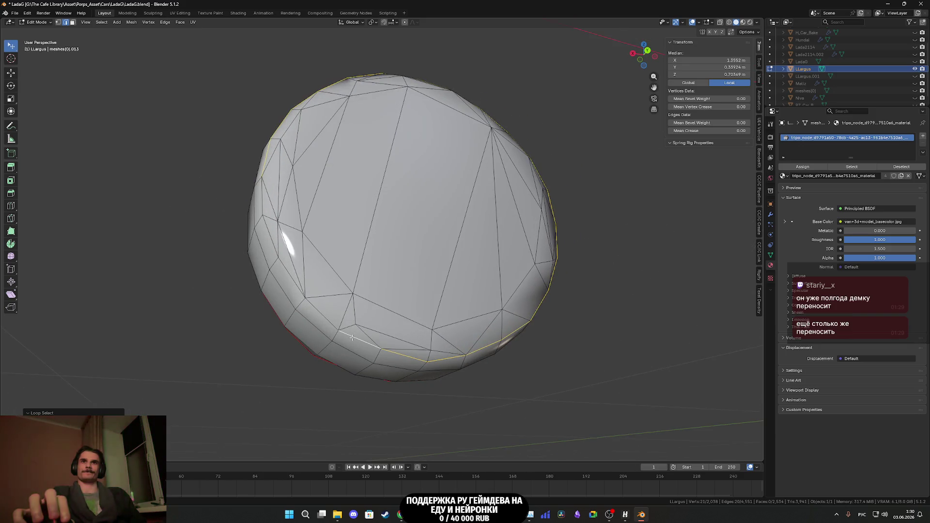
{"action": "middle_click_drag", "start_coordinate": [326, 306], "coordinate": [290, 276]}
{"action": "left_click", "coordinate": [287, 273], "text": "alt+shift"}
{"action": "right_click", "coordinate": [285, 258]}
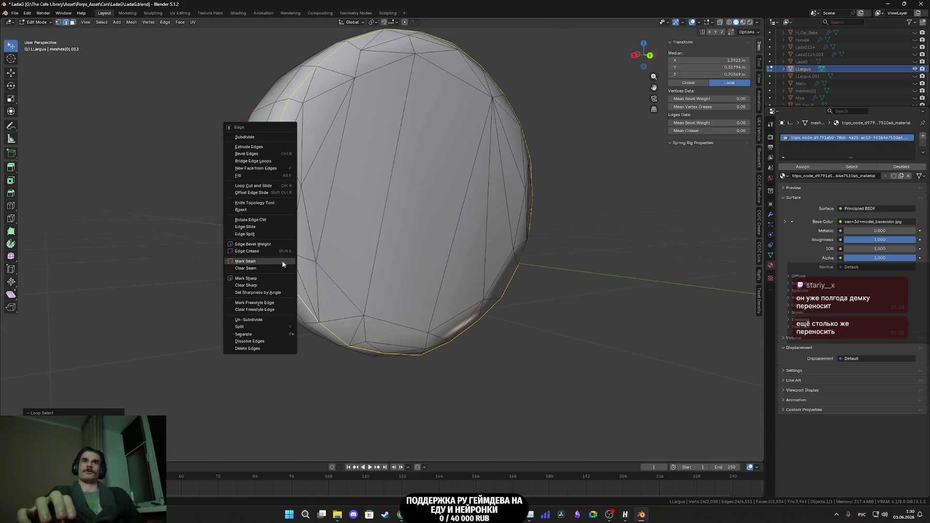
{"action": "left_click", "coordinate": [282, 260]}
- Mark two vertical edges down the wheel's side as a seam cut
{"action": "scroll", "coordinate": [305, 253], "scroll_direction": "down", "scroll_amount": 5}
{"action": "mouse_move", "coordinate": [305, 253]}
{"action": "middle_mouse_down"}
{"action": "mouse_move", "coordinate": [443, 260]}
{"action": "mouse_move", "coordinate": [378, 313]}
{"action": "mouse_move", "coordinate": [388, 291]}
{"action": "mouse_move", "coordinate": [379, 255]}
{"action": "mouse_move", "coordinate": [370, 260]}
{"action": "middle_mouse_up"}
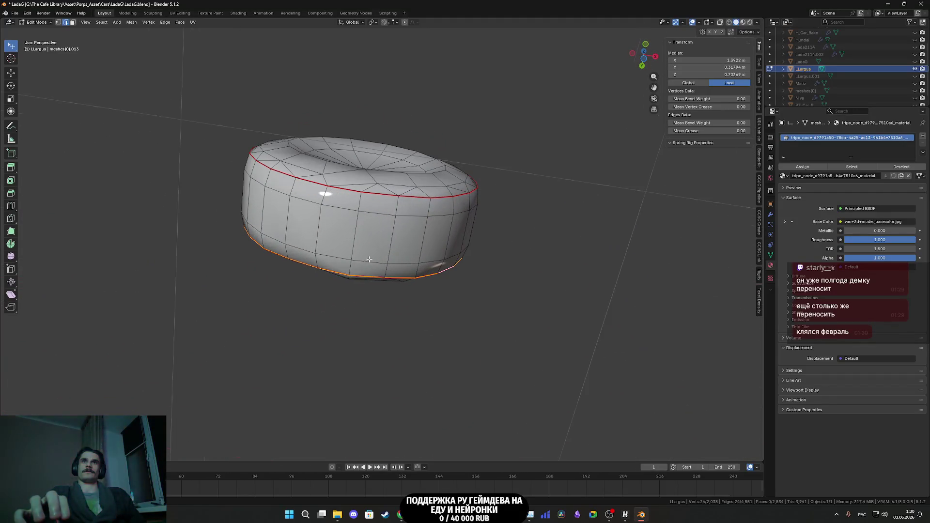
{"action": "left_click", "coordinate": [353, 266]}
{"action": "left_click", "coordinate": [361, 214], "text": "shift"}
{"action": "right_click", "coordinate": [359, 206]}
{"action": "left_click", "coordinate": [359, 205]}
{"action": "scroll", "coordinate": [360, 206], "scroll_direction": "down", "scroll_amount": 3}
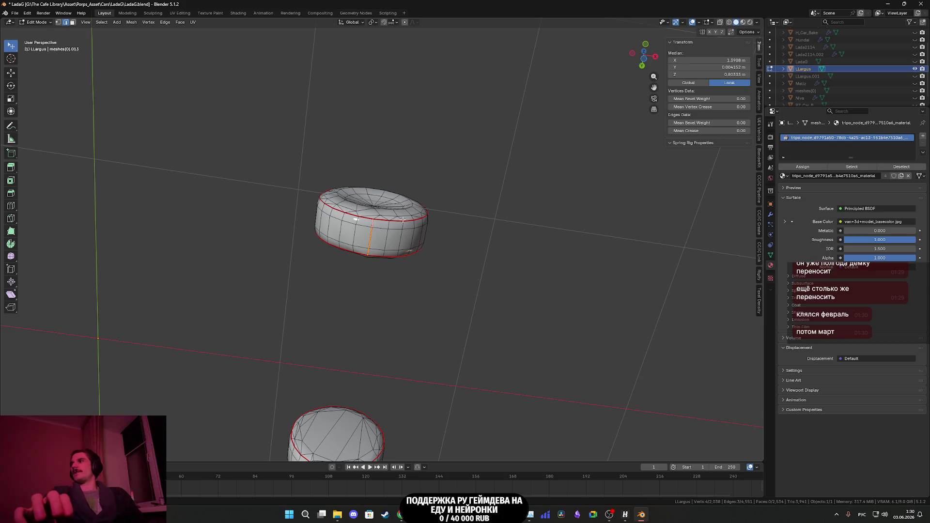
- Start selecting the second tyre's inner rim loop edge by edge
{"action": "scroll", "coordinate": [413, 214], "scroll_direction": "down", "scroll_amount": 3}
{"action": "mouse_move", "coordinate": [413, 215]}
{"action": "middle_mouse_down"}
{"action": "mouse_move", "coordinate": [619, 274]}
{"action": "mouse_move", "coordinate": [463, 244]}
{"action": "mouse_move", "coordinate": [465, 275]}
{"action": "mouse_move", "coordinate": [310, 277]}
{"action": "mouse_move", "coordinate": [306, 248]}
{"action": "middle_mouse_up"}
{"action": "left_click", "coordinate": [311, 278], "text": "alt"}
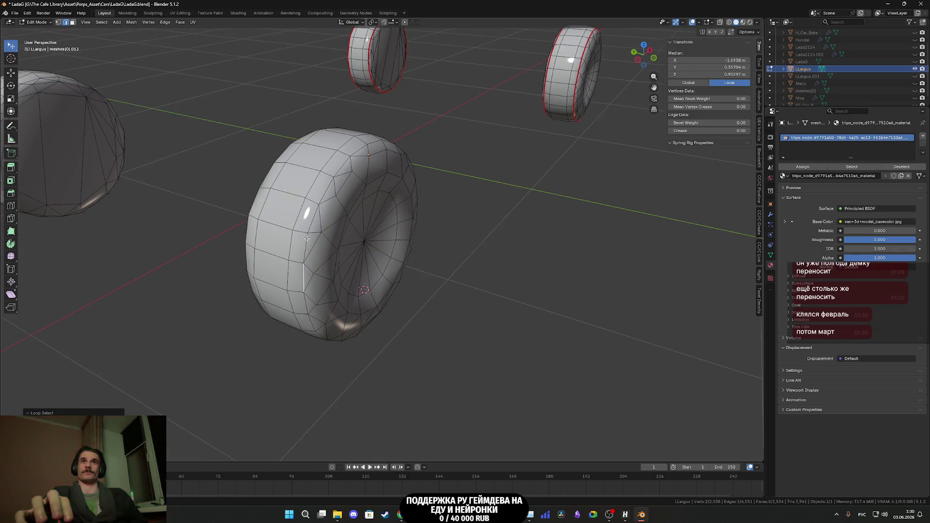
{"action": "left_click", "coordinate": [306, 240], "text": "shift"}
{"action": "left_click", "coordinate": [304, 278], "text": "shift"}
{"action": "middle_click_drag", "start_coordinate": [305, 279], "coordinate": [324, 234]}
{"action": "left_click", "coordinate": [305, 270], "text": "shift"}
{"action": "mouse_move", "coordinate": [304, 270]}
{"action": "middle_mouse_down"}
{"action": "mouse_move", "coordinate": [356, 180]}
{"action": "mouse_move", "coordinate": [345, 220]}
{"action": "mouse_move", "coordinate": [325, 228]}
{"action": "middle_mouse_up"}
{"action": "left_click", "coordinate": [358, 207], "text": "alt+shift"}
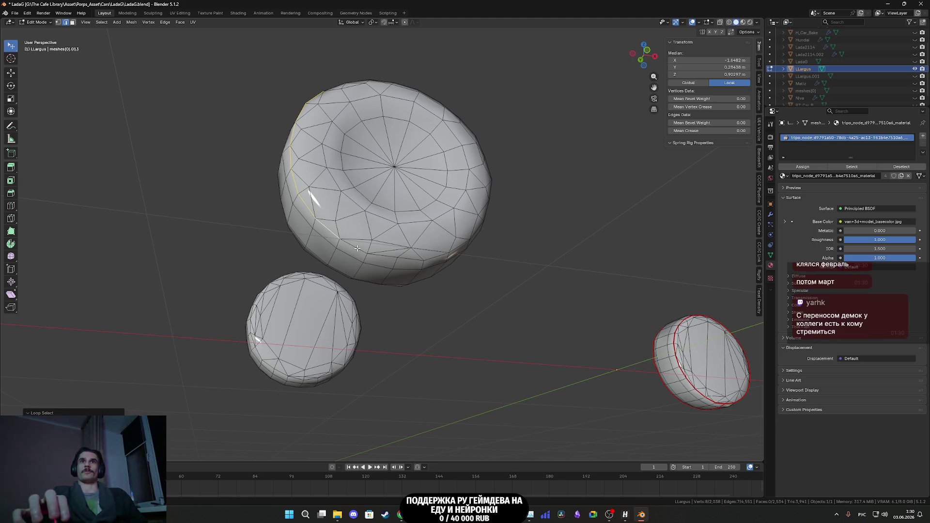
{"action": "left_click", "coordinate": [383, 255], "text": "alt+shift"}
- Complete the inner rim loop and mark it as a seam
{"action": "middle_click_drag", "start_coordinate": [383, 256], "coordinate": [415, 265]}
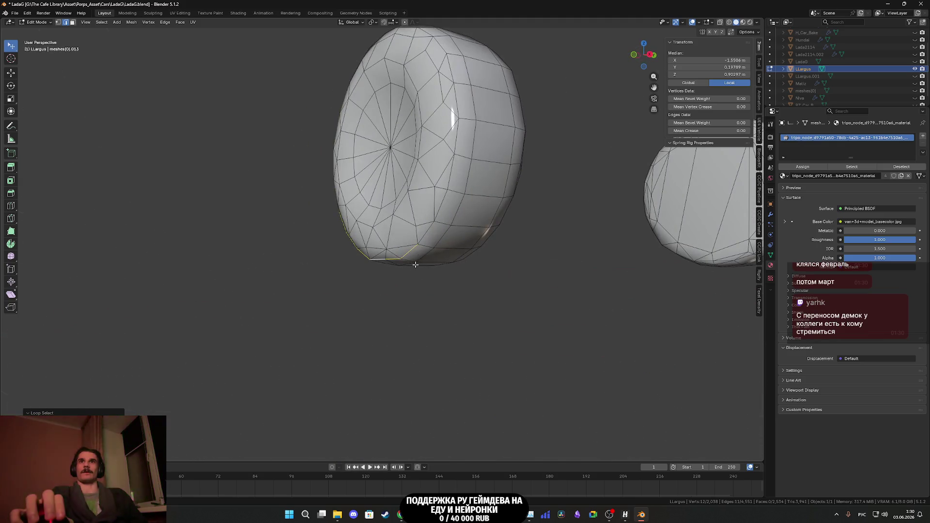
{"action": "left_click", "coordinate": [447, 156], "text": "alt+shift"}
{"action": "left_click", "coordinate": [454, 132], "text": "alt+shift"}
{"action": "middle_click_drag", "start_coordinate": [454, 132], "coordinate": [424, 316]}
{"action": "left_click", "coordinate": [424, 316], "text": "alt+shift"}
{"action": "left_click", "coordinate": [417, 274], "text": "alt+shift"}
{"action": "left_click", "coordinate": [401, 232], "text": "alt+shift"}
{"action": "middle_click_drag", "start_coordinate": [401, 231], "coordinate": [378, 226]}
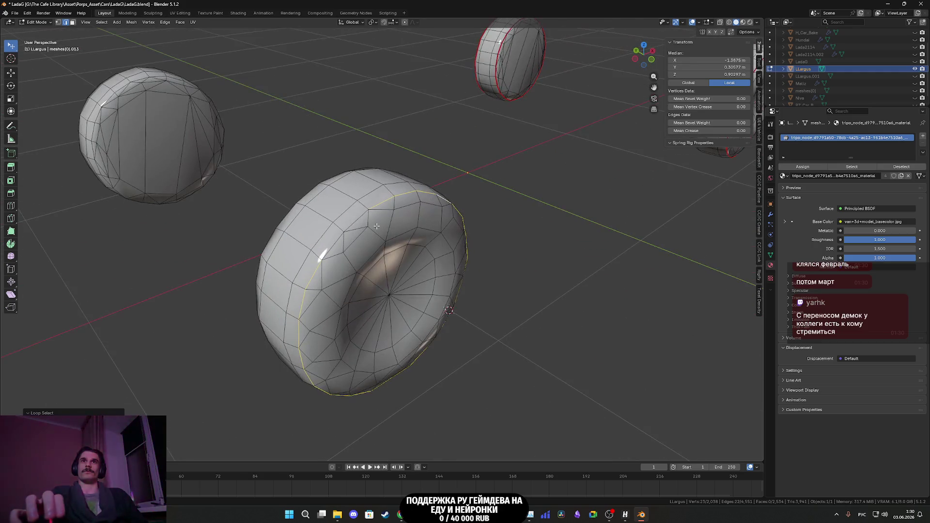
{"action": "right_click", "coordinate": [336, 243]}
{"action": "left_click", "coordinate": [335, 243]}
{"action": "scroll", "coordinate": [340, 251], "scroll_direction": "down", "scroll_amount": 2}
- From the tyre's other side, begin selecting the outer rim loop
{"action": "mouse_move", "coordinate": [341, 250]}
{"action": "middle_mouse_down"}
{"action": "mouse_move", "coordinate": [341, 234]}
{"action": "mouse_move", "coordinate": [383, 247]}
{"action": "middle_mouse_up"}
{"action": "left_click", "coordinate": [415, 288], "text": "alt"}
{"action": "middle_click_drag", "start_coordinate": [415, 289], "coordinate": [408, 260]}
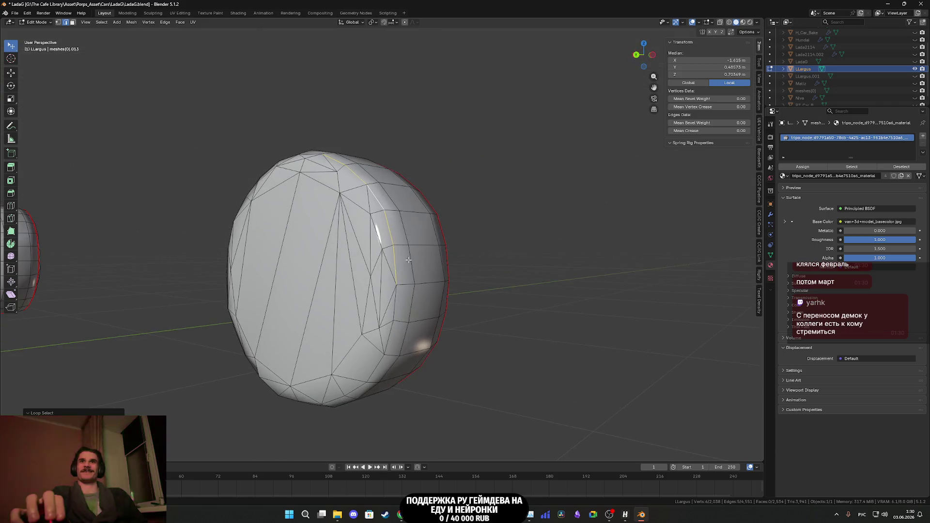
{"action": "mouse_move", "coordinate": [396, 304]}
{"action": "middle_mouse_down"}
{"action": "mouse_move", "coordinate": [367, 307]}
{"action": "mouse_move", "coordinate": [389, 339]}
{"action": "middle_mouse_up"}
{"action": "left_click", "coordinate": [366, 307], "text": "alt+shift"}
{"action": "left_click", "coordinate": [388, 345], "text": "alt+shift"}
{"action": "left_click", "coordinate": [302, 333], "text": "shift"}
{"action": "left_click", "coordinate": [287, 310], "text": "ctrl"}
- Finish the outer rim loop and mark it as a seam
{"action": "middle_click_drag", "start_coordinate": [287, 310], "coordinate": [335, 310]}
{"action": "left_click", "coordinate": [335, 310], "text": "ctrl"}
{"action": "middle_click_drag", "start_coordinate": [330, 278], "coordinate": [357, 307]}
{"action": "left_click", "coordinate": [357, 307], "text": "ctrl"}
{"action": "mouse_move", "coordinate": [376, 253]}
{"action": "middle_mouse_down"}
{"action": "mouse_move", "coordinate": [370, 274]}
{"action": "mouse_move", "coordinate": [394, 265]}
{"action": "mouse_move", "coordinate": [407, 276]}
{"action": "mouse_move", "coordinate": [422, 252]}
{"action": "mouse_move", "coordinate": [431, 361]}
{"action": "mouse_move", "coordinate": [439, 310]}
{"action": "mouse_move", "coordinate": [412, 247]}
{"action": "middle_mouse_up"}
{"action": "left_click", "coordinate": [376, 286], "text": "ctrl"}
{"action": "left_click", "coordinate": [395, 266], "text": "ctrl"}
{"action": "right_click", "coordinate": [394, 265]}
{"action": "left_click", "coordinate": [394, 265]}
- Mark two vertical side edges on the tyre as a seam cut
{"action": "left_click", "coordinate": [407, 245]}
{"action": "left_click", "coordinate": [407, 204], "text": "ctrl"}
{"action": "right_click", "coordinate": [407, 183]}
{"action": "left_click", "coordinate": [381, 169]}
{"action": "scroll", "coordinate": [409, 191], "scroll_direction": "down", "scroll_amount": 3}
- Start an edge path across the next tyre's tread
{"action": "mouse_move", "coordinate": [408, 192]}
{"action": "middle_mouse_down"}
{"action": "mouse_move", "coordinate": [369, 306]}
{"action": "mouse_move", "coordinate": [349, 312]}
{"action": "mouse_move", "coordinate": [405, 242]}
{"action": "mouse_move", "coordinate": [471, 239]}
{"action": "mouse_move", "coordinate": [414, 178]}
{"action": "mouse_move", "coordinate": [463, 271]}
{"action": "middle_mouse_up"}
{"action": "scroll", "coordinate": [356, 298], "scroll_direction": "down", "scroll_amount": 3}
{"action": "scroll", "coordinate": [471, 239], "scroll_direction": "up", "scroll_amount": 8}
{"action": "scroll", "coordinate": [414, 178], "scroll_direction": "down", "scroll_amount": 3}
{"action": "scroll", "coordinate": [463, 271], "scroll_direction": "up", "scroll_amount": 3}
{"action": "left_click", "coordinate": [465, 274], "text": "alt"}
{"action": "left_click", "coordinate": [349, 206], "text": "ctrl"}
{"action": "mouse_move", "coordinate": [349, 206]}
{"action": "middle_mouse_down"}
{"action": "mouse_move", "coordinate": [438, 253]}
{"action": "mouse_move", "coordinate": [398, 227]}
{"action": "mouse_move", "coordinate": [390, 167]}
{"action": "middle_mouse_up"}
{"action": "scroll", "coordinate": [437, 254], "scroll_direction": "up", "scroll_amount": 2}
{"action": "left_click", "coordinate": [404, 190], "text": "ctrl"}
{"action": "left_click", "coordinate": [388, 162], "text": "ctrl"}
{"action": "left_click", "coordinate": [392, 207], "text": "ctrl"}
{"action": "left_click", "coordinate": [392, 267], "text": "ctrl"}
- Extend the edge path over the tyre's inner face, then bring up the Edge menu
{"action": "mouse_move", "coordinate": [393, 272]}
{"action": "middle_mouse_down"}
{"action": "mouse_move", "coordinate": [411, 307]}
{"action": "mouse_move", "coordinate": [484, 283]}
{"action": "middle_mouse_up"}
{"action": "left_click", "coordinate": [414, 311], "text": "ctrl"}
{"action": "left_click", "coordinate": [413, 310], "text": "ctrl"}
{"action": "left_click", "coordinate": [484, 283], "text": "ctrl"}
{"action": "left_click", "coordinate": [503, 246], "text": "ctrl"}
{"action": "middle_click_drag", "start_coordinate": [503, 246], "coordinate": [456, 273]}
{"action": "left_click", "coordinate": [457, 273], "text": "ctrl"}
{"action": "left_click", "coordinate": [438, 225], "text": "ctrl"}
{"action": "key", "text": "ctrl+e"}
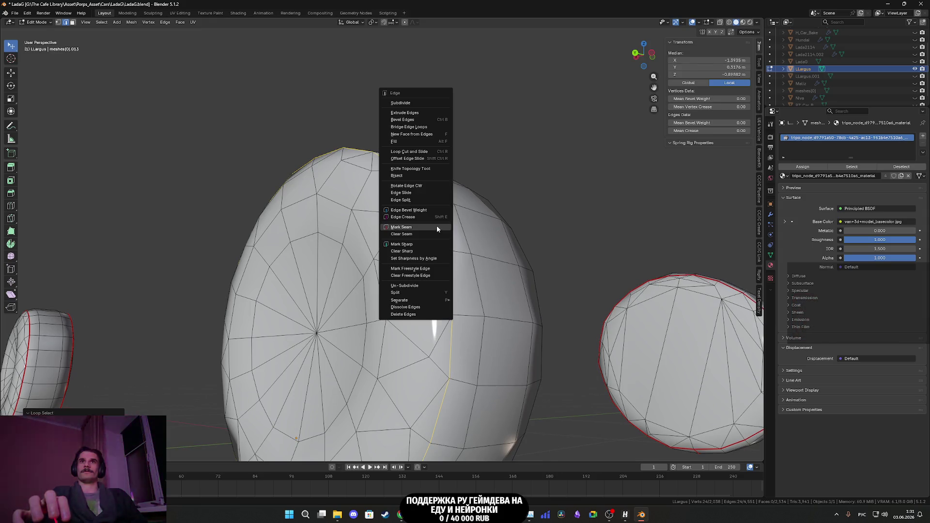
- Mark the selected path as a seam, then select rim edge loops around the tyres
{"action": "left_click", "coordinate": [437, 228]}
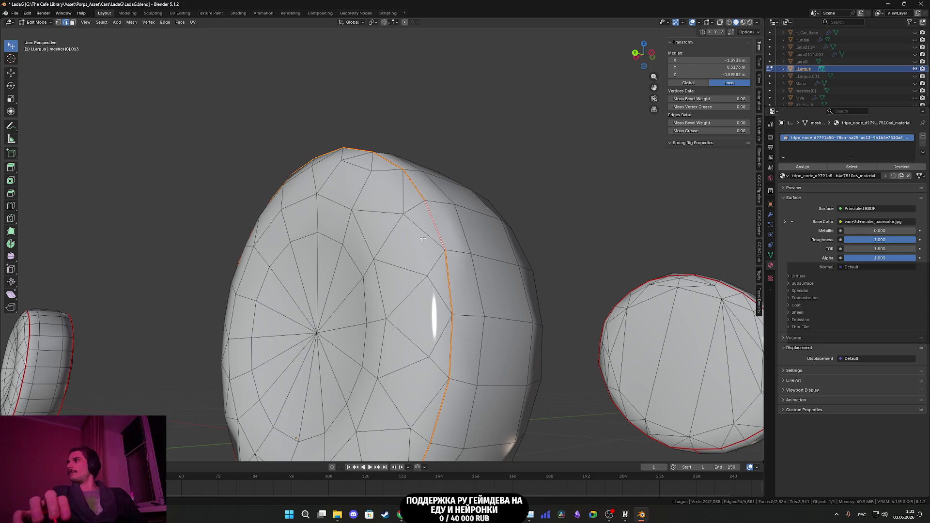
{"action": "middle_click_drag", "start_coordinate": [424, 280], "coordinate": [352, 321]}
{"action": "middle_click_drag", "start_coordinate": [342, 255], "coordinate": [374, 233]}
{"action": "left_click", "coordinate": [375, 233], "text": "alt"}
{"action": "left_click", "coordinate": [434, 211], "text": "alt+shift"}
{"action": "mouse_move", "coordinate": [434, 211]}
{"action": "middle_mouse_down"}
{"action": "mouse_move", "coordinate": [420, 304]}
{"action": "mouse_move", "coordinate": [452, 250]}
{"action": "mouse_move", "coordinate": [431, 310]}
{"action": "middle_mouse_up"}
{"action": "left_click", "coordinate": [420, 304], "text": "alt+shift"}
{"action": "left_click", "coordinate": [431, 312], "text": "alt+shift"}
{"action": "left_click", "coordinate": [405, 336], "text": "alt+shift"}
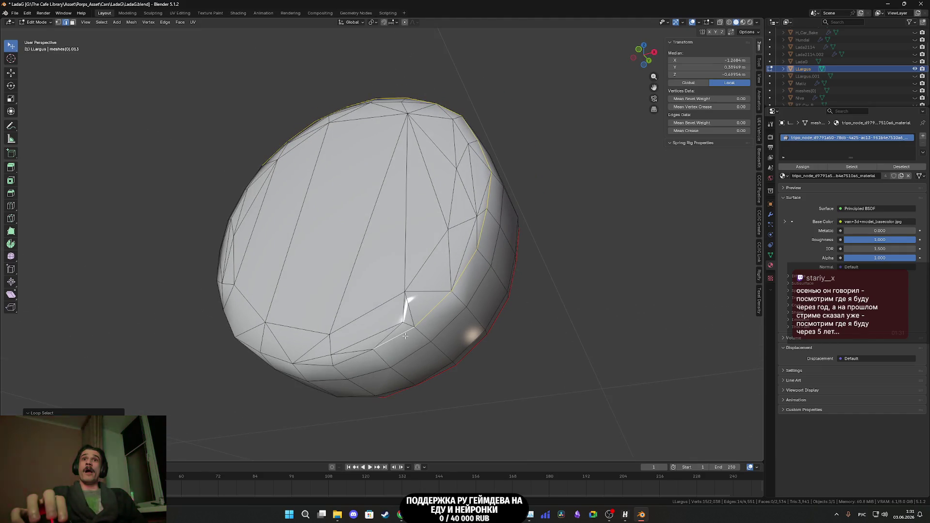
{"action": "left_click", "coordinate": [349, 359], "text": "alt+shift"}
- Add the remaining tyre rim loops and mark all selected loops as seams
{"action": "middle_click_drag", "start_coordinate": [341, 358], "coordinate": [292, 295]}
{"action": "left_click", "coordinate": [292, 295], "text": "alt+shift"}
{"action": "left_click", "coordinate": [251, 196], "text": "alt+shift"}
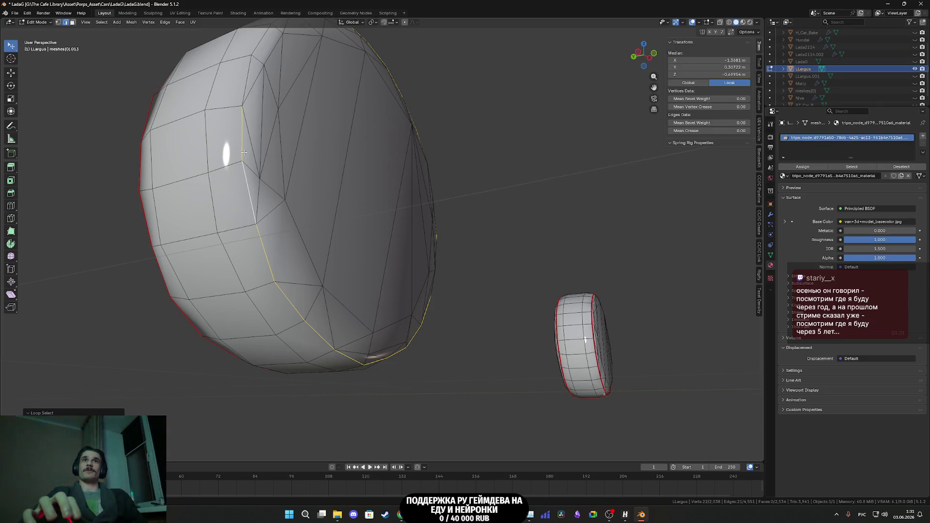
{"action": "left_click", "coordinate": [246, 95], "text": "alt+shift"}
{"action": "mouse_move", "coordinate": [246, 95]}
{"action": "middle_mouse_down"}
{"action": "mouse_move", "coordinate": [297, 288]}
{"action": "mouse_move", "coordinate": [321, 322]}
{"action": "mouse_move", "coordinate": [461, 310]}
{"action": "middle_mouse_up"}
{"action": "right_click", "coordinate": [297, 288]}
{"action": "left_click", "coordinate": [296, 286]}
- Select a vertical edge chain down the tyre side to cut it open
{"action": "left_click", "coordinate": [429, 313]}
{"action": "left_click", "coordinate": [427, 271], "text": "shift"}
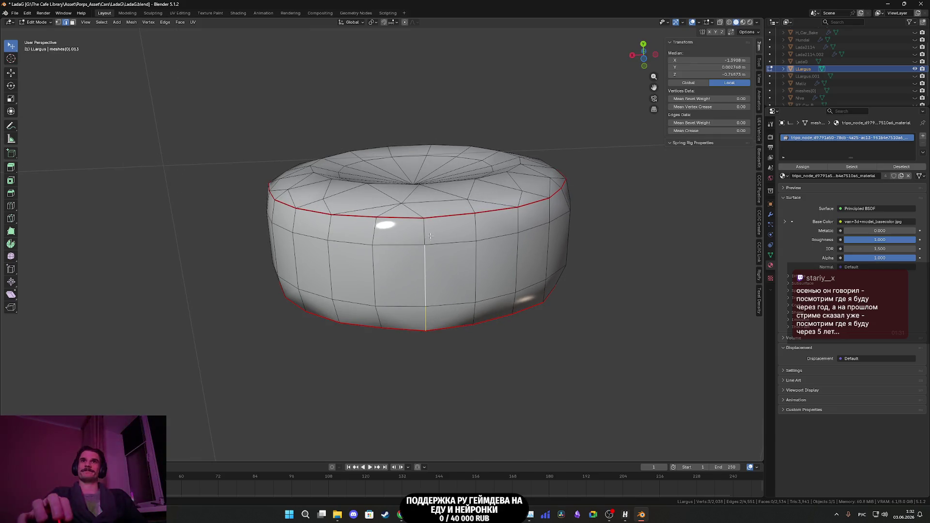
{"action": "left_click", "coordinate": [425, 223], "text": "shift"}
{"action": "scroll", "coordinate": [426, 248], "scroll_direction": "down", "scroll_amount": 5}
{"action": "scroll", "coordinate": [425, 248], "scroll_direction": "down", "scroll_amount": 3}
{"action": "mouse_move", "coordinate": [425, 248]}
{"action": "middle_mouse_down"}
{"action": "mouse_move", "coordinate": [455, 277]}
{"action": "mouse_move", "coordinate": [530, 253]}
{"action": "mouse_move", "coordinate": [479, 272]}
{"action": "mouse_move", "coordinate": [429, 328]}
{"action": "middle_mouse_up"}
{"action": "right_click", "coordinate": [502, 246]}
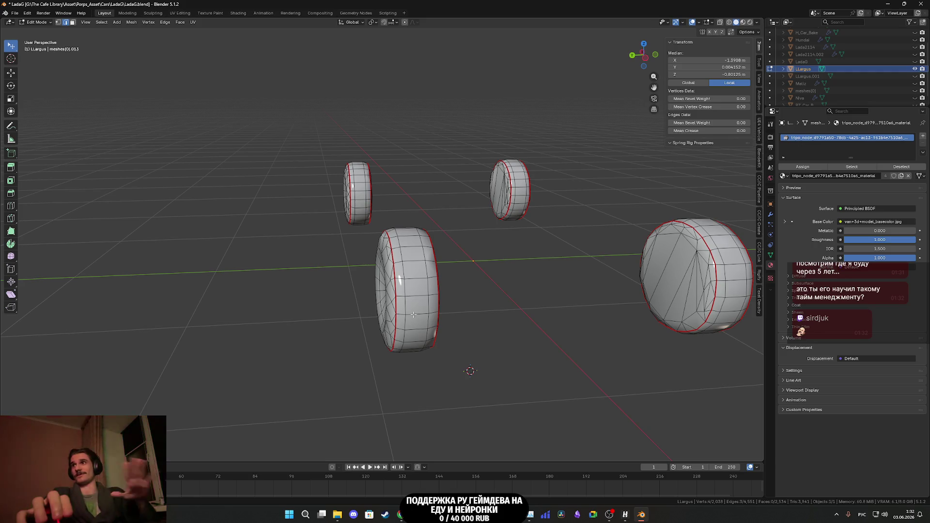
- Inspect the seamed tyres and save the Lada file
{"action": "middle_click_drag", "start_coordinate": [412, 316], "coordinate": [421, 303]}
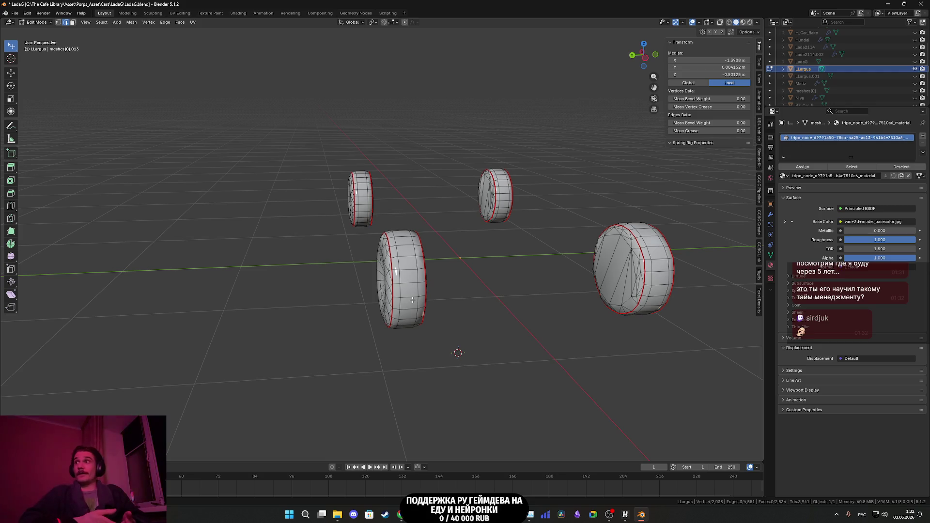
{"action": "mouse_move", "coordinate": [566, 269]}
{"action": "middle_mouse_down"}
{"action": "mouse_move", "coordinate": [540, 218]}
{"action": "mouse_move", "coordinate": [556, 216]}
{"action": "mouse_move", "coordinate": [533, 237]}
{"action": "mouse_move", "coordinate": [539, 270]}
{"action": "mouse_move", "coordinate": [528, 307]}
{"action": "middle_mouse_up"}
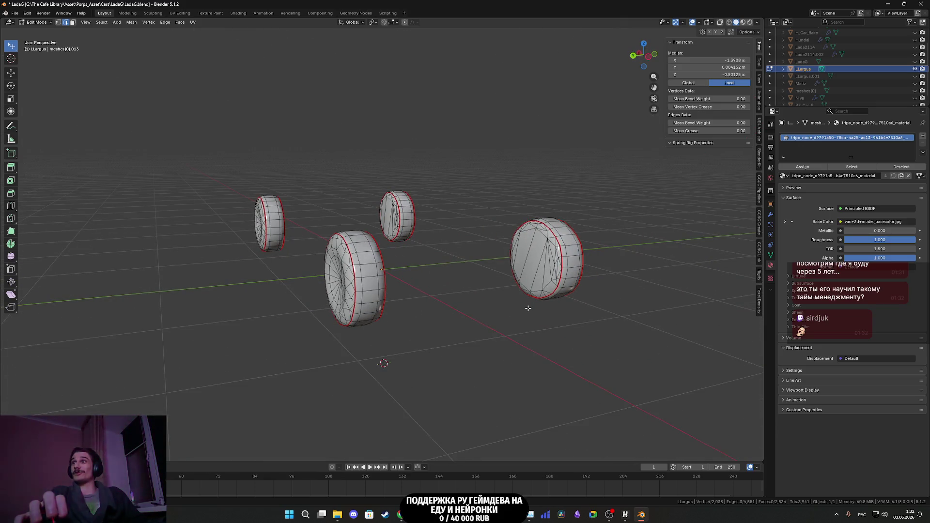
{"action": "scroll", "coordinate": [528, 308], "scroll_direction": "down", "scroll_amount": 5}
{"action": "mouse_move", "coordinate": [505, 308]}
{"action": "middle_mouse_down"}
{"action": "mouse_move", "coordinate": [506, 321]}
{"action": "mouse_move", "coordinate": [522, 323]}
{"action": "mouse_move", "coordinate": [518, 334]}
{"action": "mouse_move", "coordinate": [494, 266]}
{"action": "mouse_move", "coordinate": [450, 245]}
{"action": "middle_mouse_up"}
{"action": "scroll", "coordinate": [497, 308], "scroll_direction": "up", "scroll_amount": 5}
{"action": "key", "text": "ctrl+s"}
- Clear the edge selection, switch to Face select and pick a face on the lower-left wheel
{"action": "scroll", "coordinate": [450, 245], "scroll_direction": "down", "scroll_amount": 3}
{"action": "left_click", "coordinate": [470, 277]}
{"action": "mouse_move", "coordinate": [470, 276]}
{"action": "middle_mouse_down"}
{"action": "mouse_move", "coordinate": [531, 293]}
{"action": "mouse_move", "coordinate": [436, 291]}
{"action": "middle_mouse_up"}
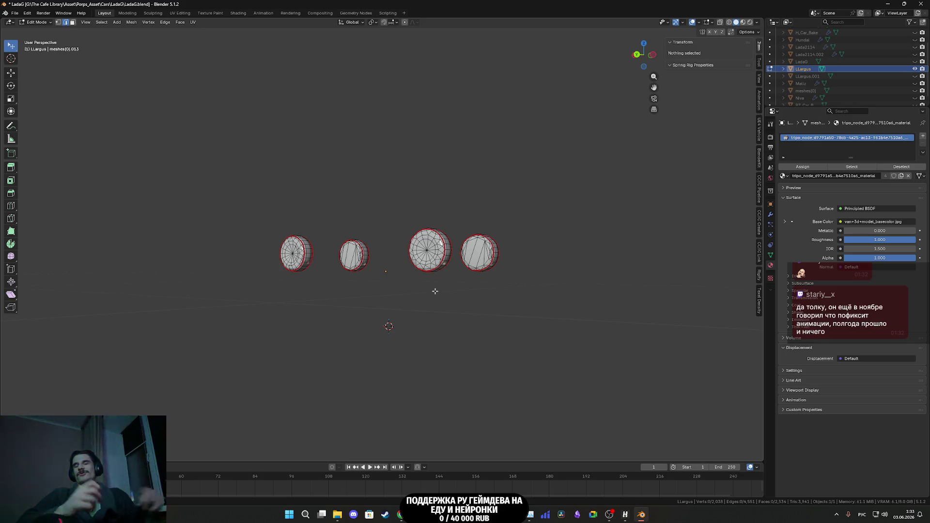
{"action": "scroll", "coordinate": [435, 267], "scroll_direction": "up", "scroll_amount": 4}
{"action": "middle_click_drag", "start_coordinate": [442, 267], "coordinate": [463, 290]}
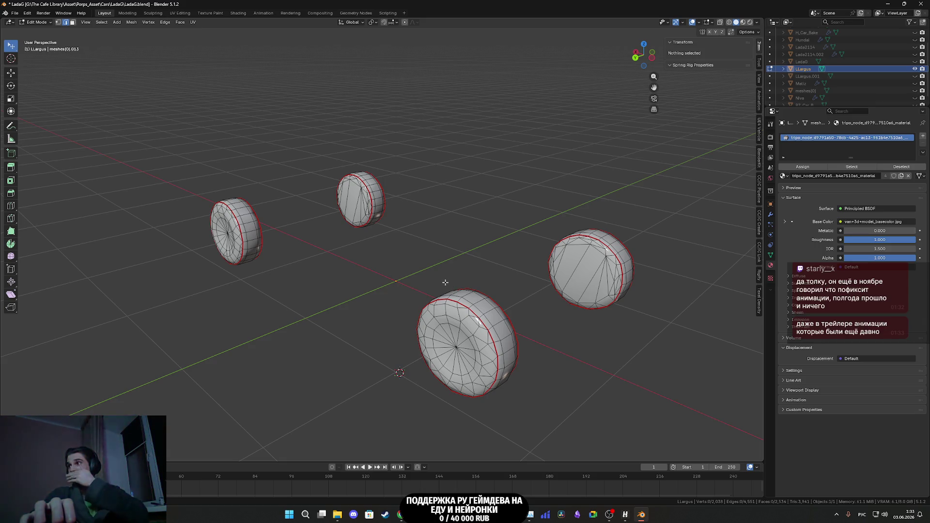
{"action": "mouse_move", "coordinate": [444, 279]}
{"action": "middle_mouse_down"}
{"action": "mouse_move", "coordinate": [584, 272]}
{"action": "mouse_move", "coordinate": [495, 290]}
{"action": "mouse_move", "coordinate": [521, 283]}
{"action": "mouse_move", "coordinate": [462, 282]}
{"action": "mouse_move", "coordinate": [224, 152]}
{"action": "middle_mouse_up"}
{"action": "left_click", "coordinate": [72, 23]}
{"action": "left_click", "coordinate": [252, 306]}
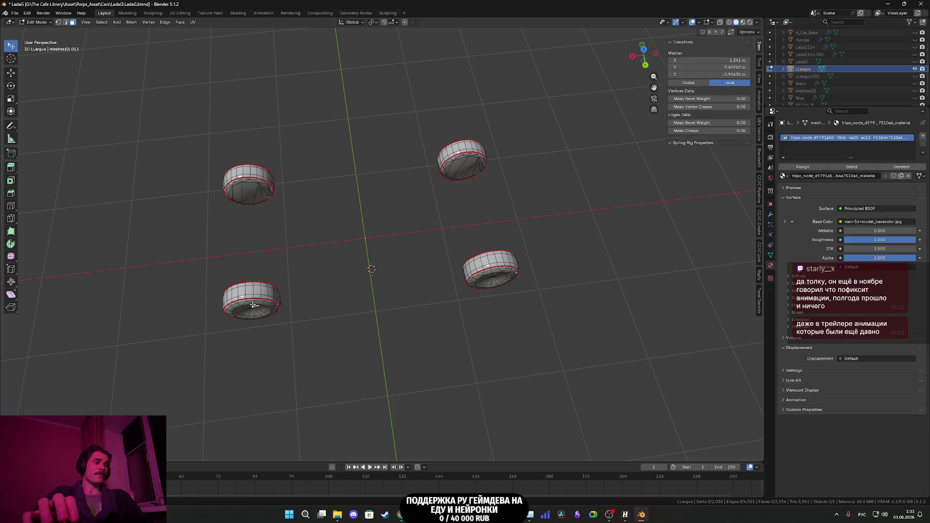
- Select all four wheels with Select Linked (L)
{"action": "key", "text": "l"}
{"action": "key", "text": "l"}
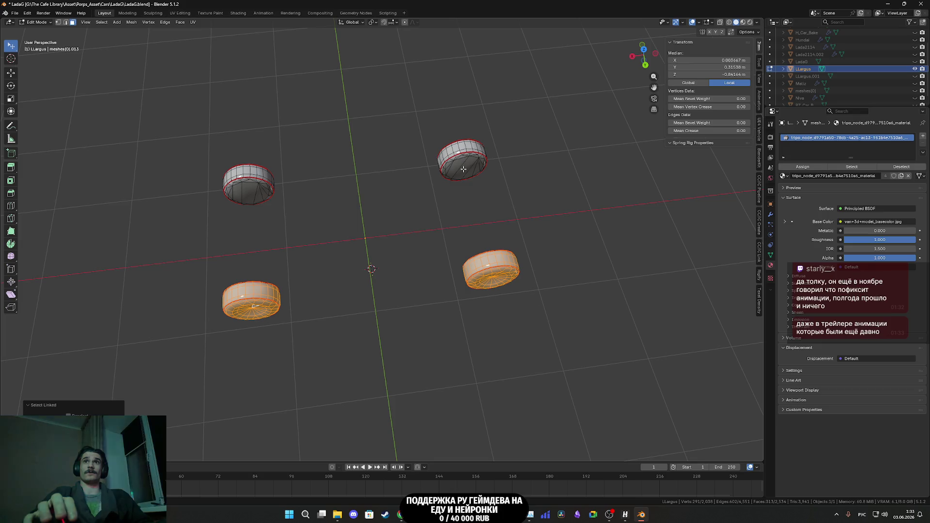
{"action": "key", "text": "l"}
{"action": "key", "text": "l"}
{"action": "mouse_move", "coordinate": [240, 172]}
{"action": "middle_mouse_down"}
{"action": "mouse_move", "coordinate": [280, 177]}
{"action": "mouse_move", "coordinate": [397, 252]}
{"action": "mouse_move", "coordinate": [492, 337]}
{"action": "middle_mouse_up"}
{"action": "key", "text": "l"}
{"action": "key", "text": "l"}
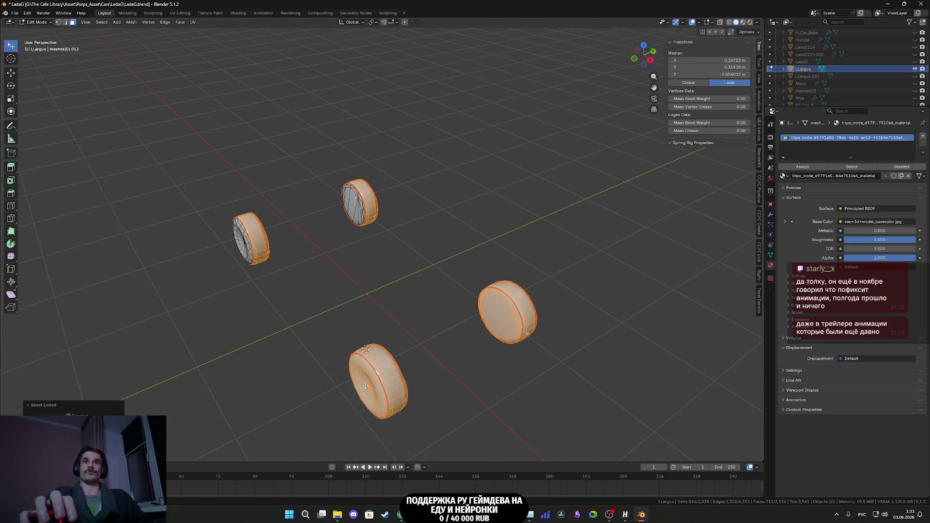
{"action": "key", "text": "l"}
{"action": "key", "text": "l"}
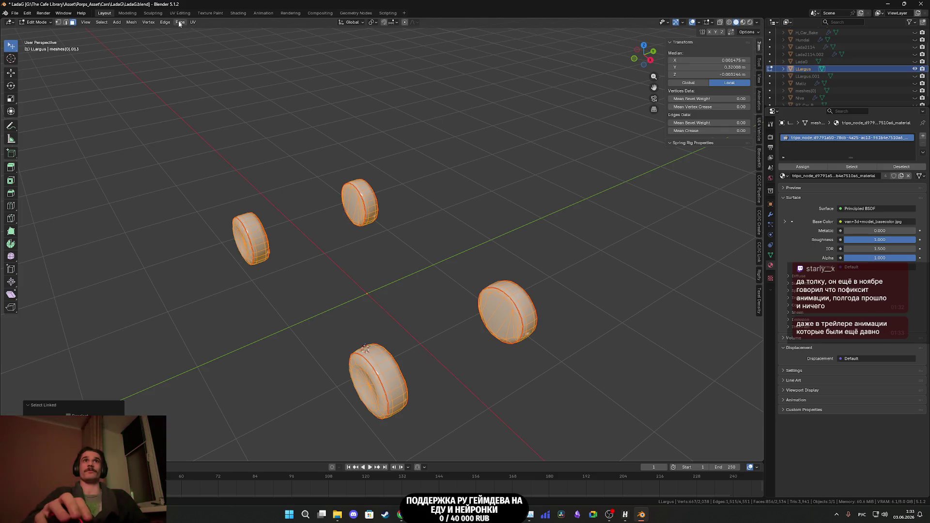
- Unwrap the selected wheels with Angle Based unwrapping
{"action": "left_click", "coordinate": [192, 22]}
{"action": "left_click", "coordinate": [209, 30]}
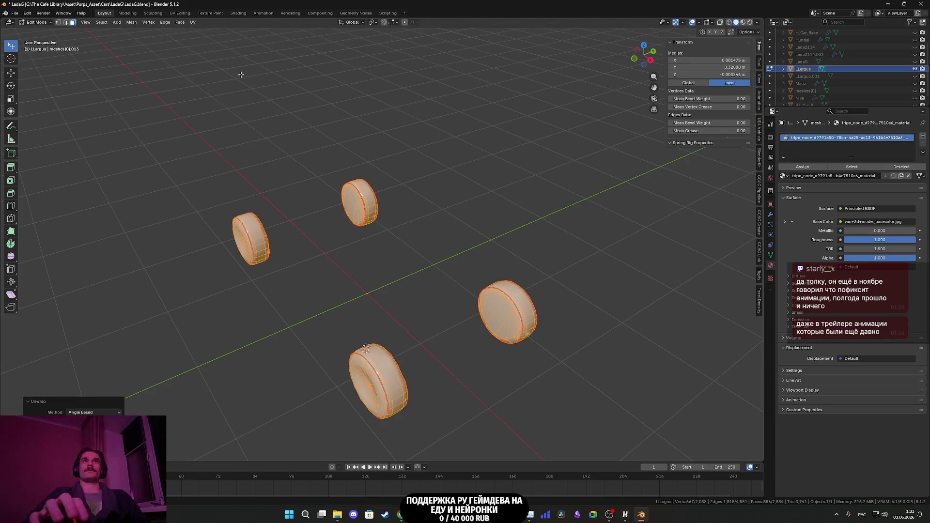
{"action": "mouse_move", "coordinate": [317, 219]}
{"action": "middle_mouse_down"}
{"action": "mouse_move", "coordinate": [271, 216]}
{"action": "mouse_move", "coordinate": [318, 197]}
{"action": "mouse_move", "coordinate": [329, 279]}
{"action": "mouse_move", "coordinate": [339, 283]}
{"action": "mouse_move", "coordinate": [291, 211]}
{"action": "middle_mouse_up"}
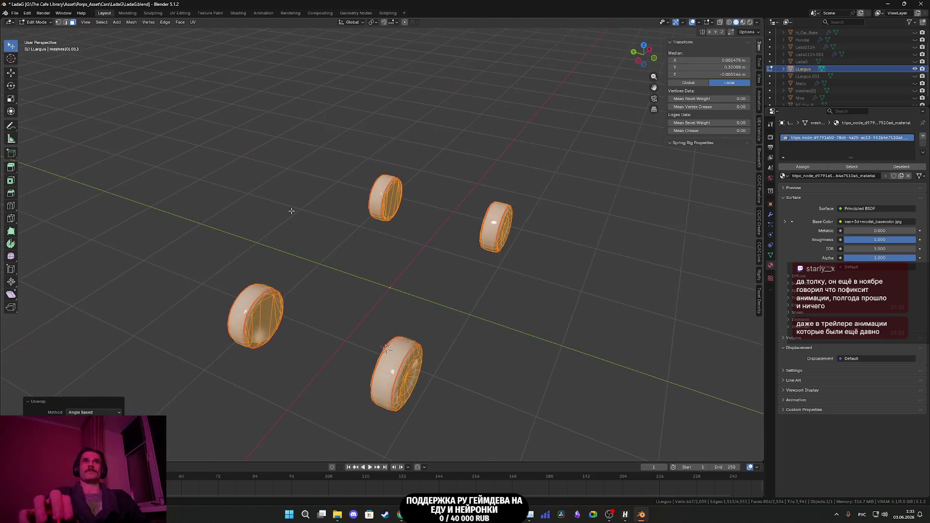
{"action": "left_click", "coordinate": [179, 13]}
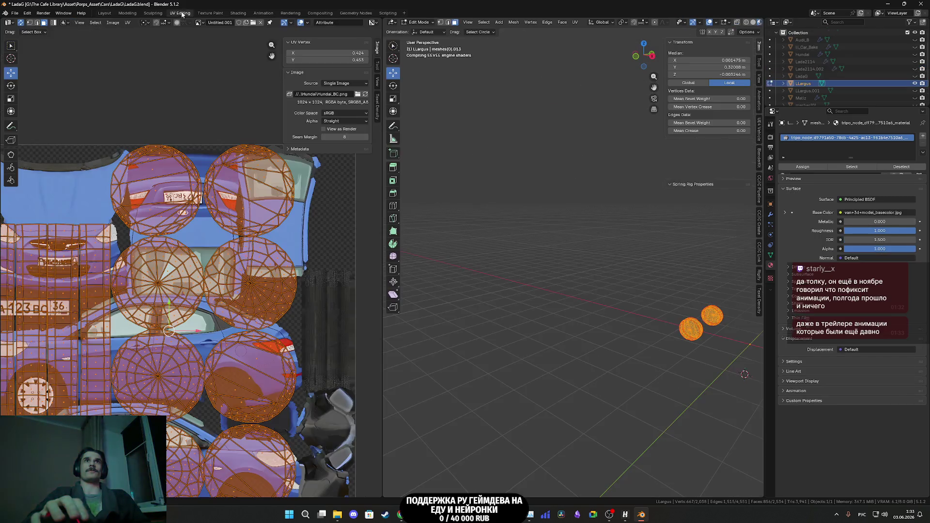
- Move the wheel UV islands to the right of the Hyundai texture
{"action": "middle_click_drag", "start_coordinate": [255, 306], "coordinate": [185, 305]}
{"action": "left_click_drag", "start_coordinate": [157, 294], "coordinate": [316, 294]}
{"action": "middle_click_drag", "start_coordinate": [316, 294], "coordinate": [267, 303]}
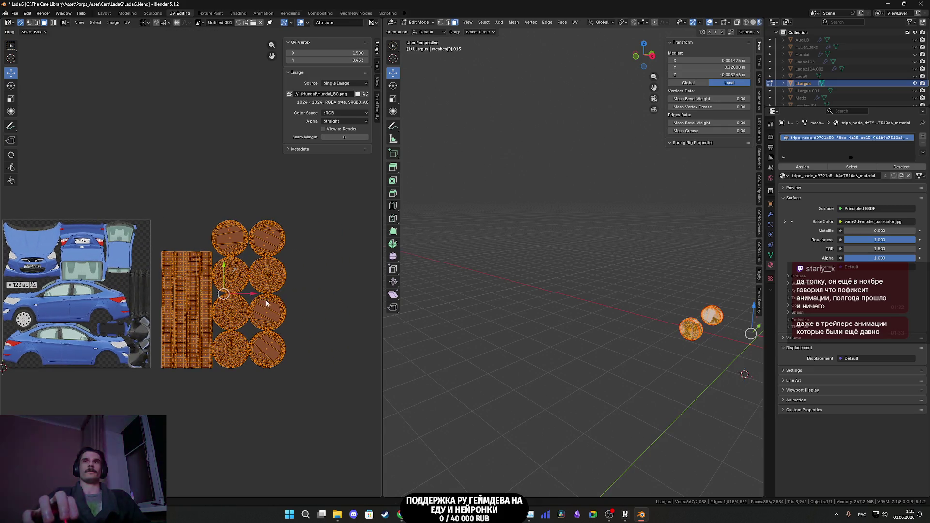
{"action": "scroll", "coordinate": [267, 303], "scroll_direction": "up", "scroll_amount": 2}
- Select the wheel islands and frame two wheels in front orthographic view (Numpad 1)
{"action": "left_click", "coordinate": [311, 409]}
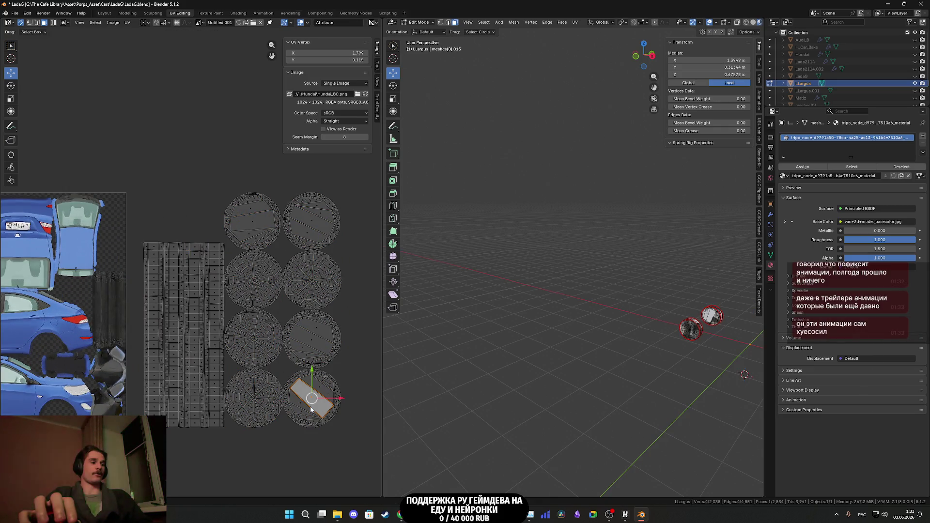
{"action": "key", "text": "l"}
{"action": "key", "text": "l"}
{"action": "key", "text": "l"}
{"action": "key", "text": "l"}
{"action": "key", "text": "l"}
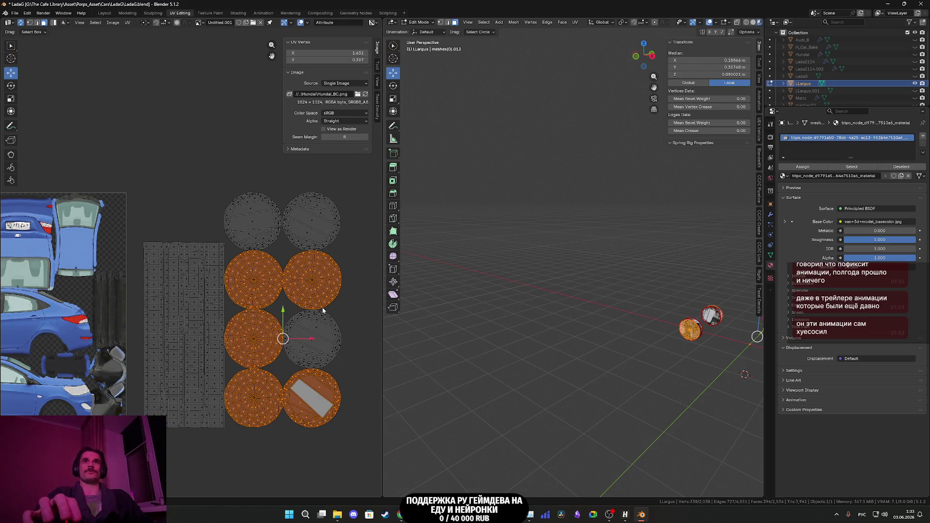
{"action": "key", "text": "l"}
{"action": "key", "text": "l"}
{"action": "key", "text": "l"}
{"action": "key", "text": "KP_1"}
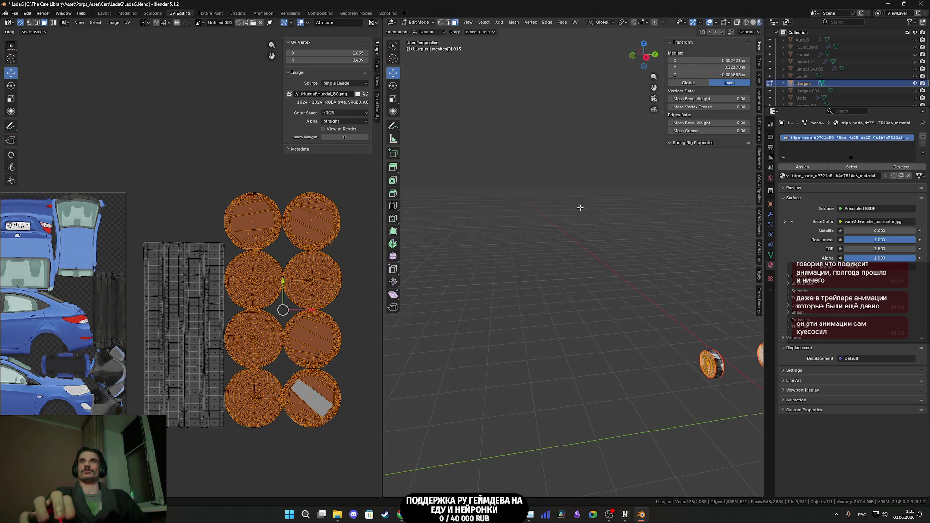
{"action": "middle_click_drag", "start_coordinate": [630, 251], "coordinate": [495, 232], "text": "shift"}
{"action": "scroll", "coordinate": [562, 266], "scroll_direction": "up", "scroll_amount": 4}
{"action": "middle_click_drag", "start_coordinate": [608, 348], "coordinate": [608, 275], "text": "shift"}
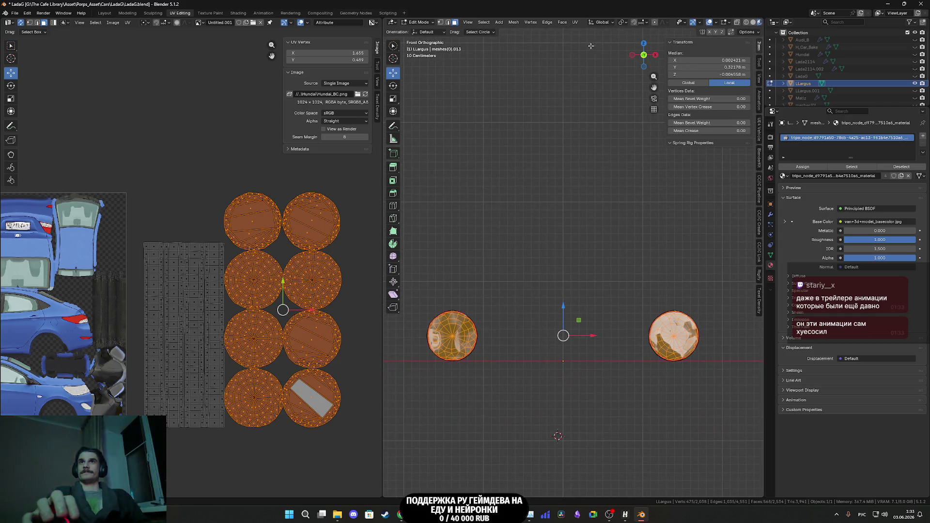
{"action": "left_click", "coordinate": [575, 22]}
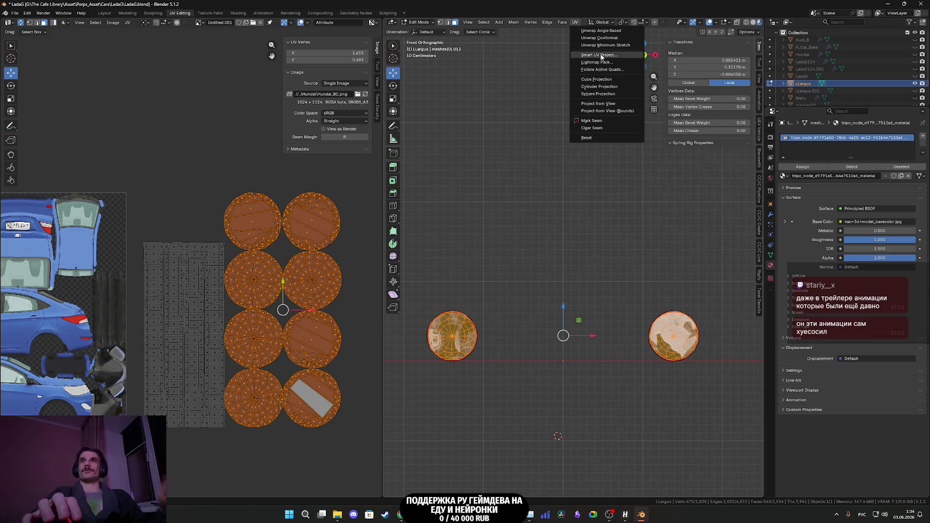
- Project the wheel UVs from the front view and place them beside the texture
{"action": "left_click", "coordinate": [598, 104]}
{"action": "scroll", "coordinate": [130, 331], "scroll_direction": "down", "scroll_amount": 2}
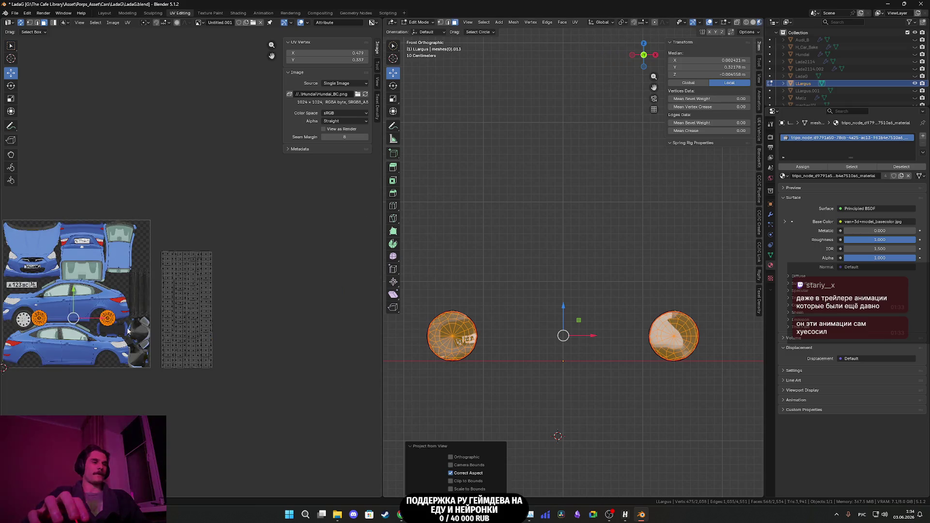
{"action": "key", "text": "g"}
{"action": "left_click", "coordinate": [270, 241]}
{"action": "scroll", "coordinate": [269, 257], "scroll_direction": "up", "scroll_amount": 4}
- Move the right wheel island to the left and select the other wheel island
{"action": "left_click_drag", "start_coordinate": [328, 266], "coordinate": [272, 203]}
{"action": "left_click_drag", "start_coordinate": [303, 242], "coordinate": [139, 243]}
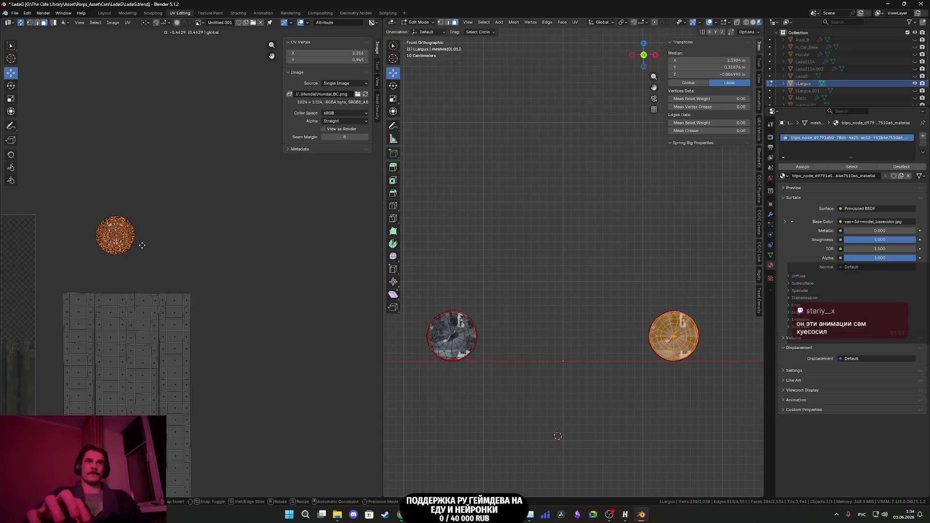
{"action": "scroll", "coordinate": [87, 243], "scroll_direction": "up", "scroll_amount": 6}
{"action": "middle_click_drag", "start_coordinate": [340, 329], "coordinate": [98, 356]}
{"action": "scroll", "coordinate": [189, 281], "scroll_direction": "up", "scroll_amount": 3}
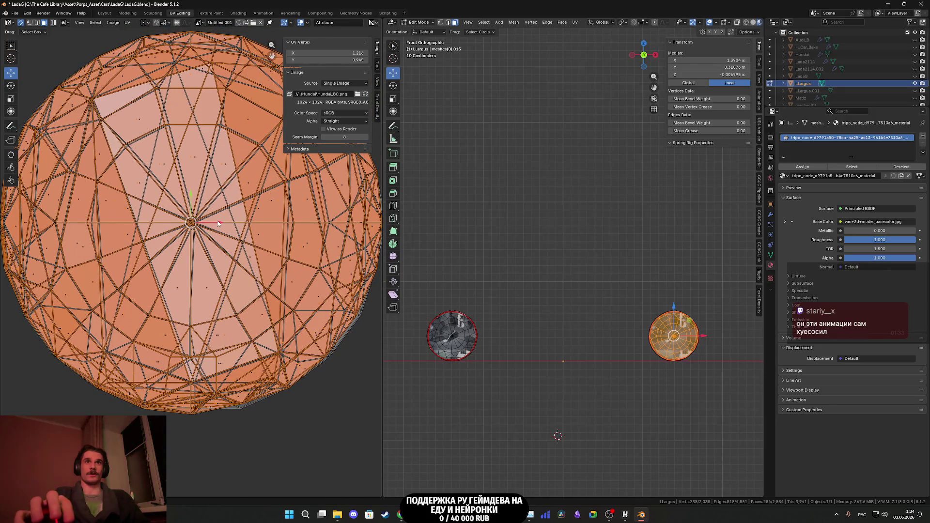
{"action": "key", "text": "g"}
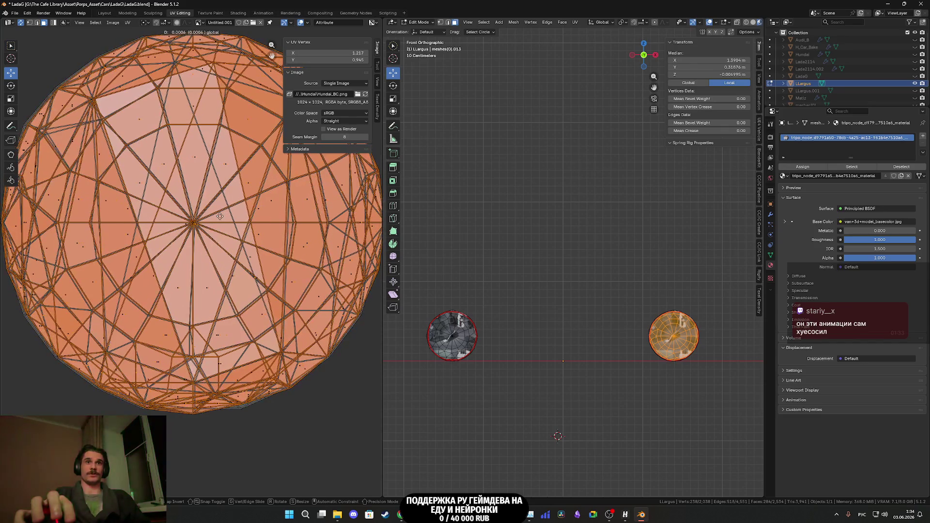
{"action": "left_click", "coordinate": [221, 216]}
{"action": "scroll", "coordinate": [186, 248], "scroll_direction": "down", "scroll_amount": 10}
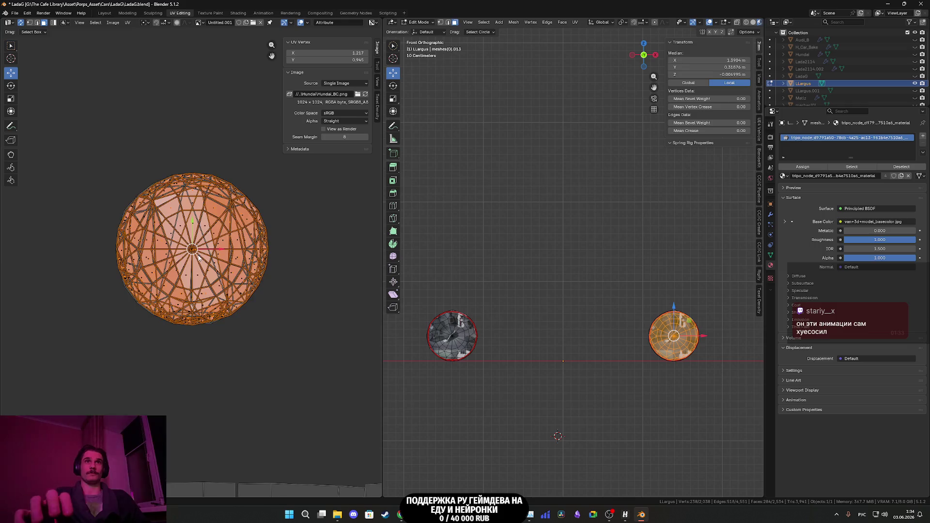
{"action": "left_click_drag", "start_coordinate": [186, 248], "coordinate": [180, 241]}
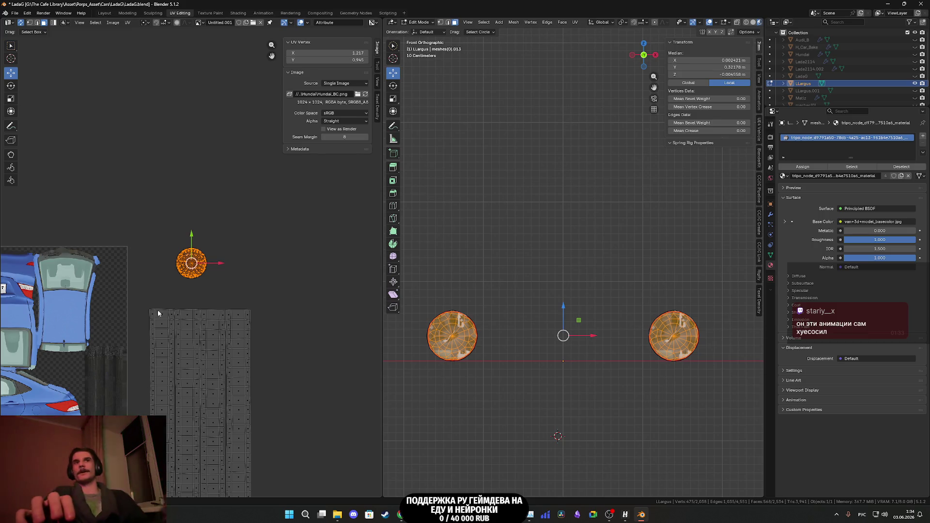
- Align the tread UV strips into even columns by nudging the right-hand columns
{"action": "scroll", "coordinate": [197, 355], "scroll_direction": "down", "scroll_amount": 4}
{"action": "scroll", "coordinate": [238, 347], "scroll_direction": "up", "scroll_amount": 4}
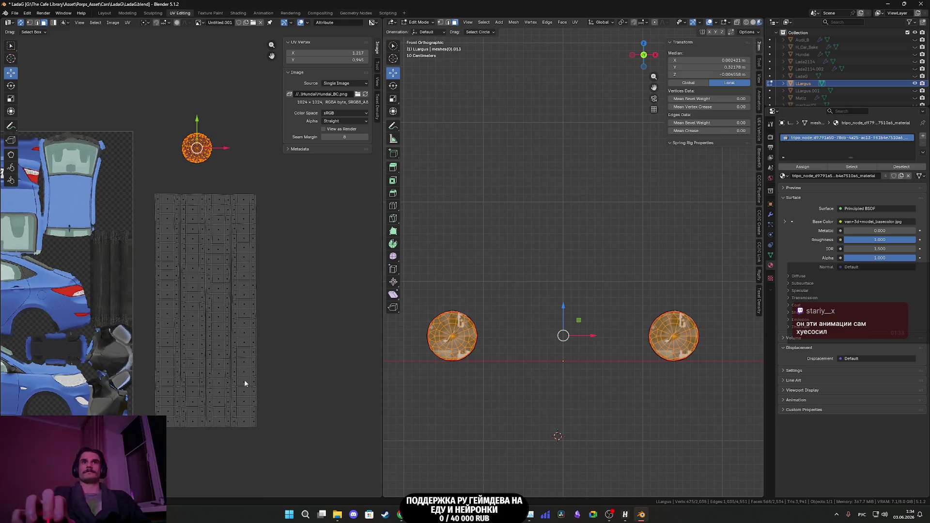
{"action": "left_click_drag", "start_coordinate": [285, 426], "coordinate": [185, 391]}
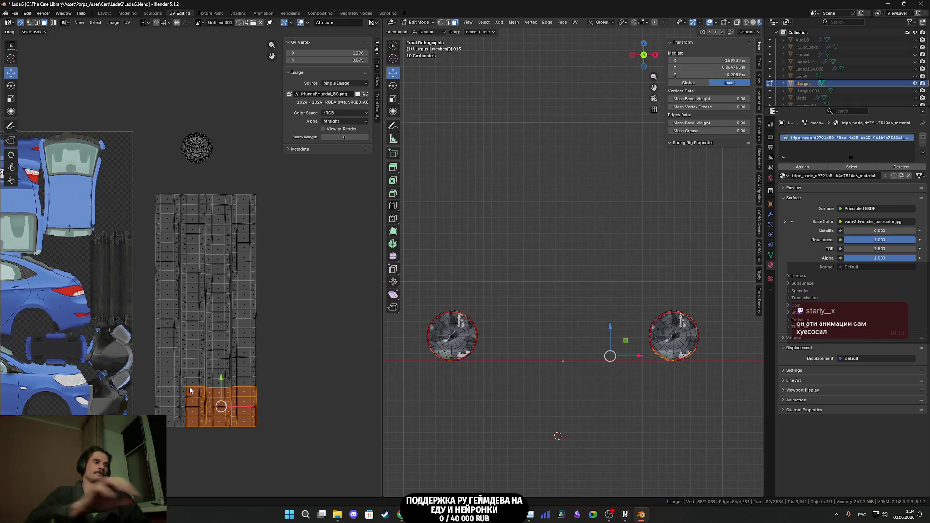
{"action": "key", "text": "ctrl+l"}
{"action": "scroll", "coordinate": [209, 357], "scroll_direction": "up", "scroll_amount": 2}
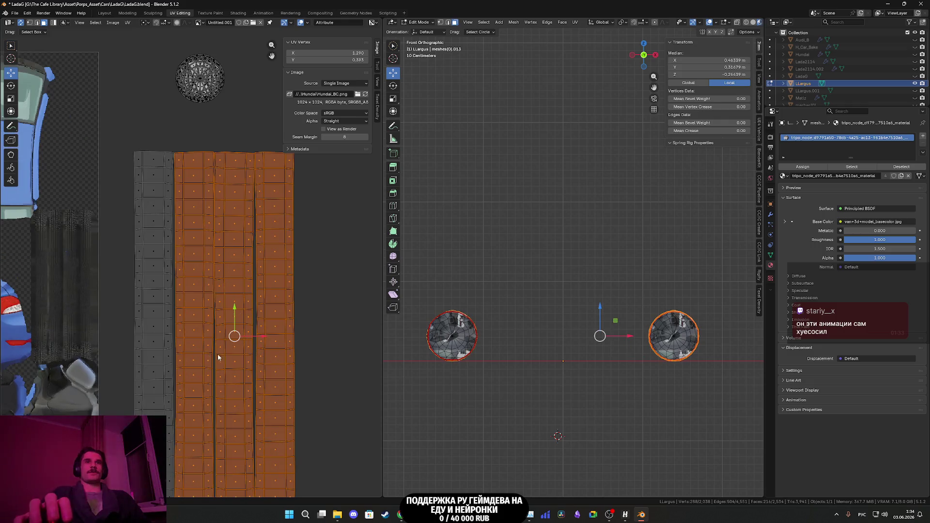
{"action": "scroll", "coordinate": [239, 289], "scroll_direction": "up", "scroll_amount": 1}
{"action": "left_click_drag", "start_coordinate": [242, 289], "coordinate": [245, 288]}
{"action": "left_click_drag", "start_coordinate": [340, 416], "coordinate": [219, 339]}
{"action": "key", "text": "ctrl+l"}
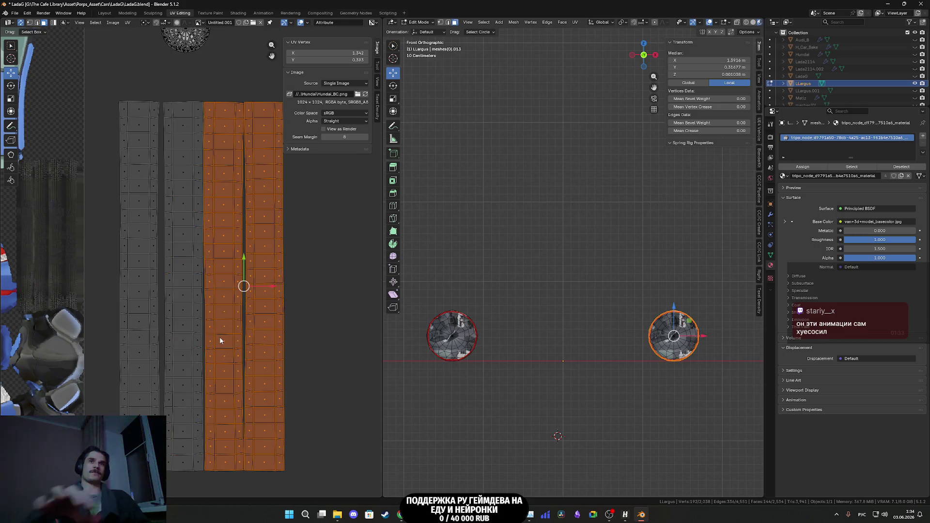
{"action": "left_click_drag", "start_coordinate": [267, 289], "coordinate": [267, 270]}
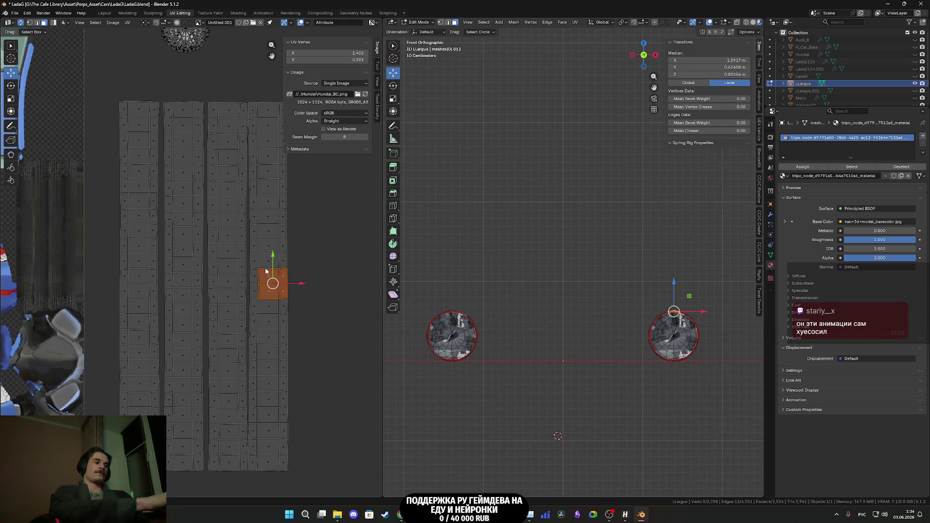
{"action": "key", "text": "ctrl+l"}
{"action": "left_click_drag", "start_coordinate": [297, 290], "coordinate": [301, 287]}
{"action": "scroll", "coordinate": [309, 343], "scroll_direction": "down", "scroll_amount": 2}
- Scale all four tread columns to about 0.47 and move them to a new spot
{"action": "mouse_move", "coordinate": [275, 413]}
{"action": "left_mouse_down"}
{"action": "mouse_move", "coordinate": [145, 189]}
{"action": "mouse_move", "coordinate": [144, 160]}
{"action": "left_mouse_up"}
{"action": "middle_click_drag", "start_coordinate": [269, 274], "coordinate": [309, 409]}
{"action": "key", "text": "s"}
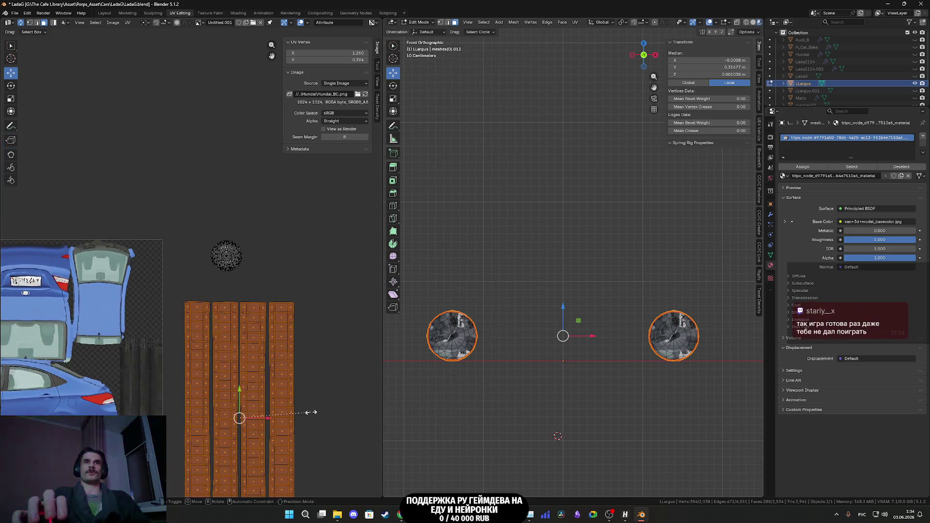
{"action": "left_click", "coordinate": [265, 403]}
{"action": "key", "text": "g"}
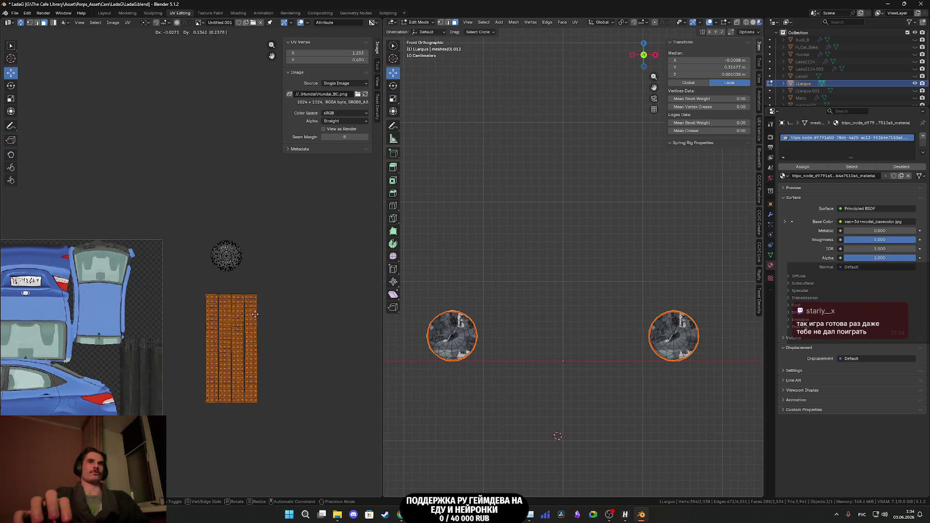
{"action": "left_click", "coordinate": [254, 168]}
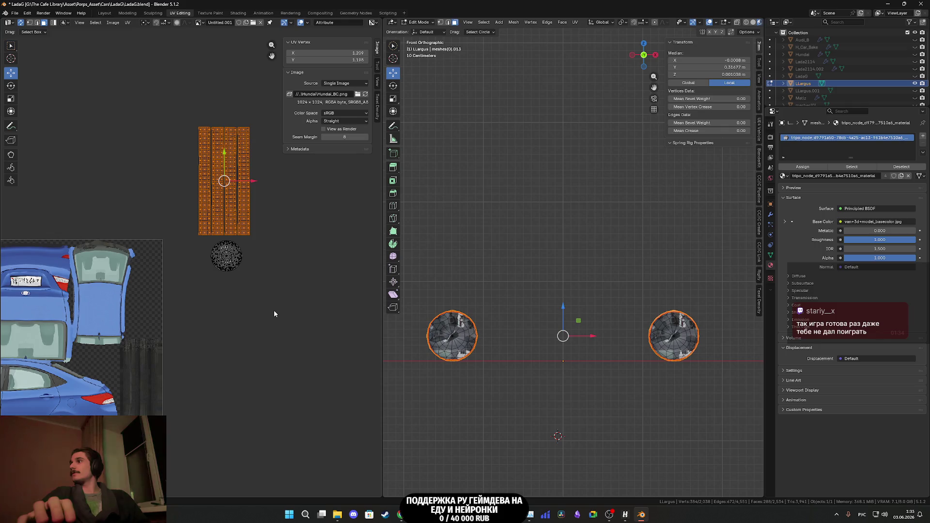
- Reveal the hidden car body mesh with Alt+H
{"action": "scroll", "coordinate": [274, 314], "scroll_direction": "down", "scroll_amount": 5}
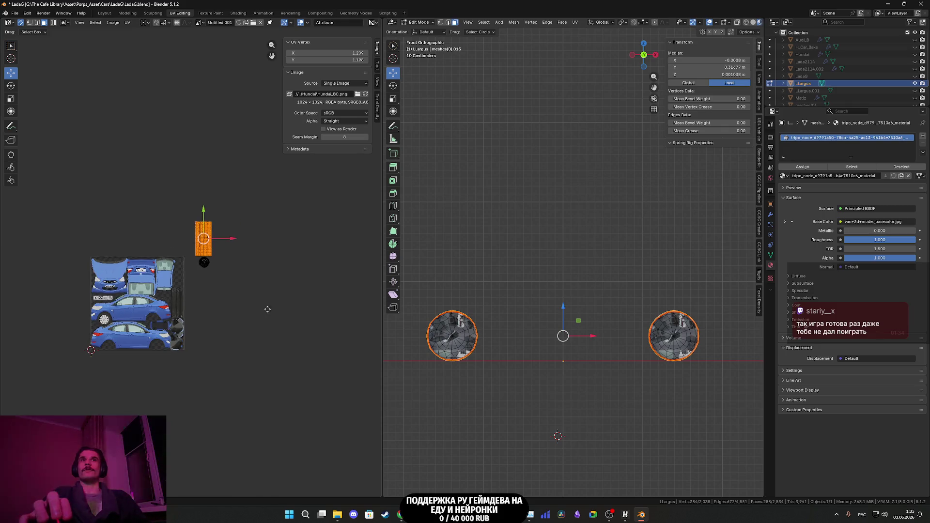
{"action": "middle_click_drag", "start_coordinate": [277, 315], "coordinate": [361, 318]}
{"action": "key", "text": "alt+h"}
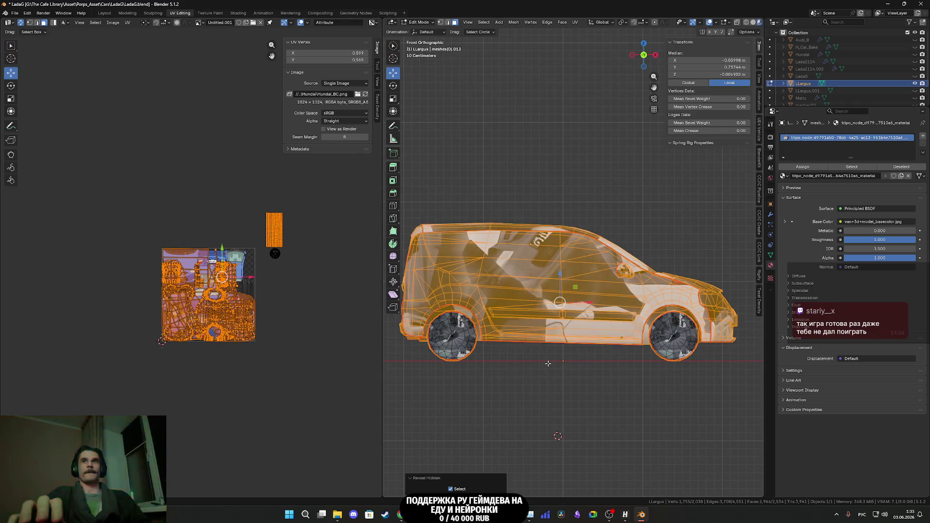
- Select every wing mirror piece with seam-delimited linked selection from several angles
{"action": "scroll", "coordinate": [269, 317], "scroll_direction": "up", "scroll_amount": 2}
{"action": "mouse_move", "coordinate": [526, 321]}
{"action": "middle_mouse_down"}
{"action": "mouse_move", "coordinate": [453, 363]}
{"action": "mouse_move", "coordinate": [571, 348]}
{"action": "mouse_move", "coordinate": [592, 366]}
{"action": "middle_mouse_up"}
{"action": "scroll", "coordinate": [494, 356], "scroll_direction": "up", "scroll_amount": 6}
{"action": "left_click", "coordinate": [575, 375]}
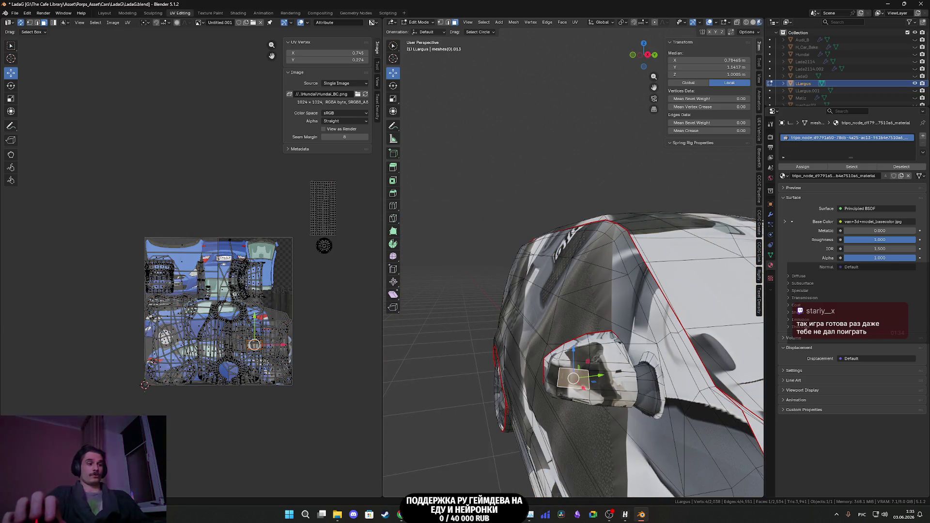
{"action": "key", "text": "ctrl+l"}
{"action": "mouse_move", "coordinate": [566, 368]}
{"action": "middle_mouse_down"}
{"action": "mouse_move", "coordinate": [731, 352]}
{"action": "mouse_move", "coordinate": [600, 373]}
{"action": "mouse_move", "coordinate": [528, 315]}
{"action": "middle_mouse_up"}
{"action": "key", "text": "l"}
{"action": "mouse_move", "coordinate": [513, 368]}
{"action": "middle_mouse_down"}
{"action": "mouse_move", "coordinate": [509, 378]}
{"action": "mouse_move", "coordinate": [601, 387]}
{"action": "mouse_move", "coordinate": [496, 357]}
{"action": "mouse_move", "coordinate": [592, 365]}
{"action": "mouse_move", "coordinate": [626, 353]}
{"action": "middle_mouse_up"}
{"action": "key", "text": "l"}
{"action": "key", "text": "l"}
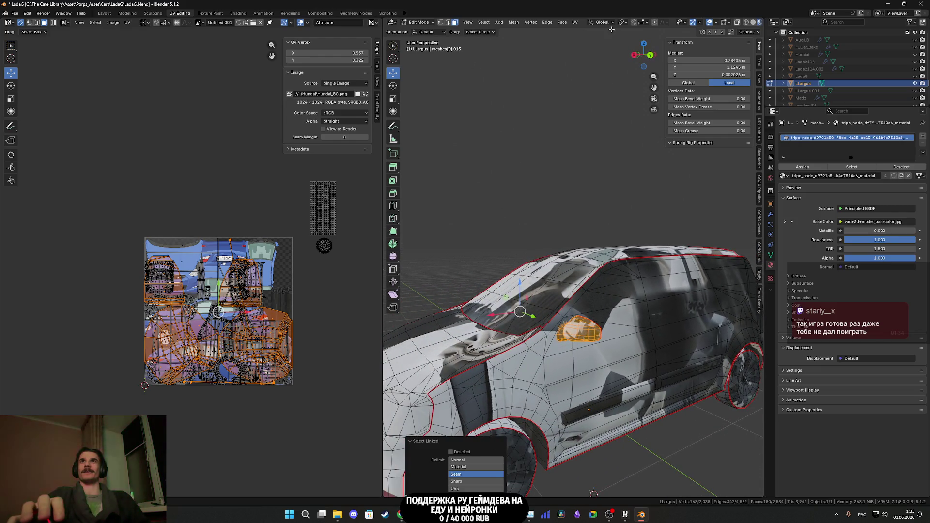
{"action": "left_click", "coordinate": [575, 22]}
- Unwrap the mirror and move its islands off the texture to the right
{"action": "left_click", "coordinate": [601, 30]}
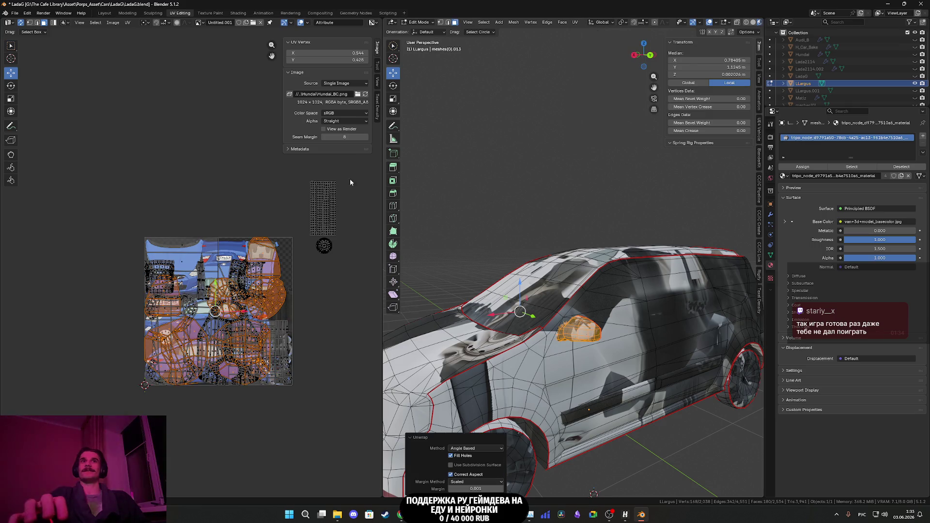
{"action": "left_click_drag", "start_coordinate": [228, 300], "coordinate": [357, 300]}
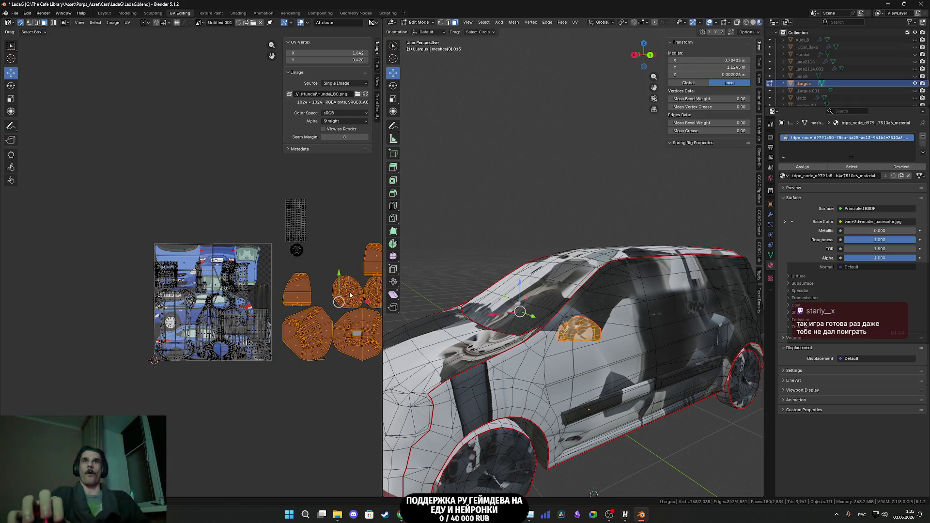
{"action": "middle_click_drag", "start_coordinate": [357, 300], "coordinate": [206, 295]}
{"action": "middle_click_drag", "start_coordinate": [532, 315], "coordinate": [552, 291]}
{"action": "scroll", "coordinate": [275, 272], "scroll_direction": "up", "scroll_amount": 3}
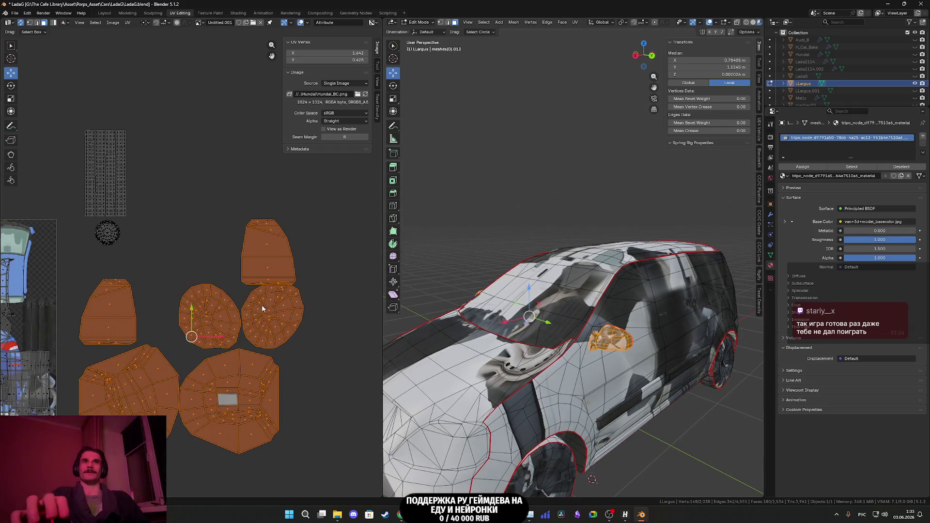
{"action": "middle_click_drag", "start_coordinate": [275, 272], "coordinate": [279, 252]}
{"action": "scroll", "coordinate": [218, 335], "scroll_direction": "up", "scroll_amount": 7}
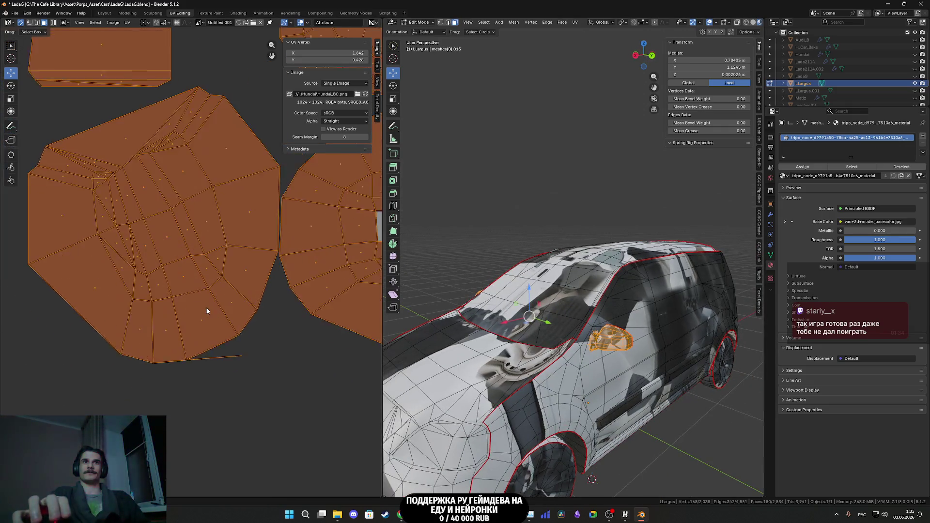
{"action": "scroll", "coordinate": [187, 408], "scroll_direction": "up", "scroll_amount": 1}
- Select the stray vertex below the large mirror island and inspect it up close
{"action": "left_click_drag", "start_coordinate": [218, 432], "coordinate": [193, 411]}
{"action": "scroll", "coordinate": [581, 314], "scroll_direction": "up", "scroll_amount": 5}
{"action": "middle_click_drag", "start_coordinate": [582, 314], "coordinate": [592, 334]}
{"action": "scroll", "coordinate": [488, 277], "scroll_direction": "up", "scroll_amount": 10}
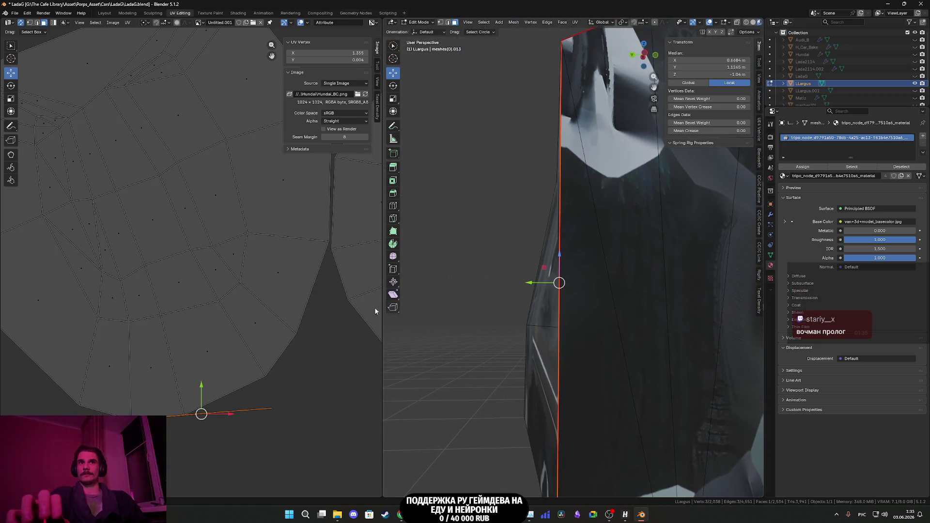
{"action": "scroll", "coordinate": [290, 328], "scroll_direction": "down", "scroll_amount": 5}
{"action": "scroll", "coordinate": [279, 328], "scroll_direction": "up", "scroll_amount": 2}
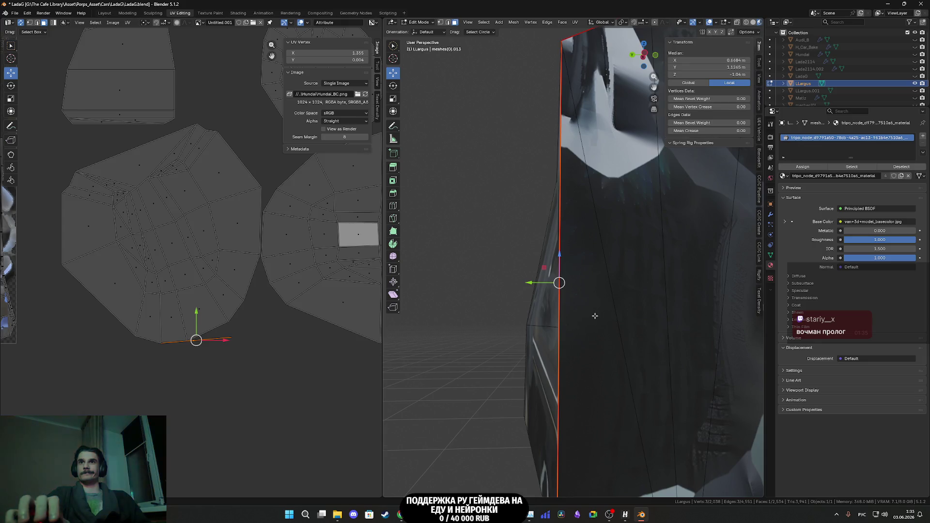
{"action": "scroll", "coordinate": [595, 315], "scroll_direction": "down", "scroll_amount": 8}
{"action": "scroll", "coordinate": [548, 314], "scroll_direction": "up", "scroll_amount": 2}
{"action": "scroll", "coordinate": [604, 306], "scroll_direction": "up", "scroll_amount": 5}
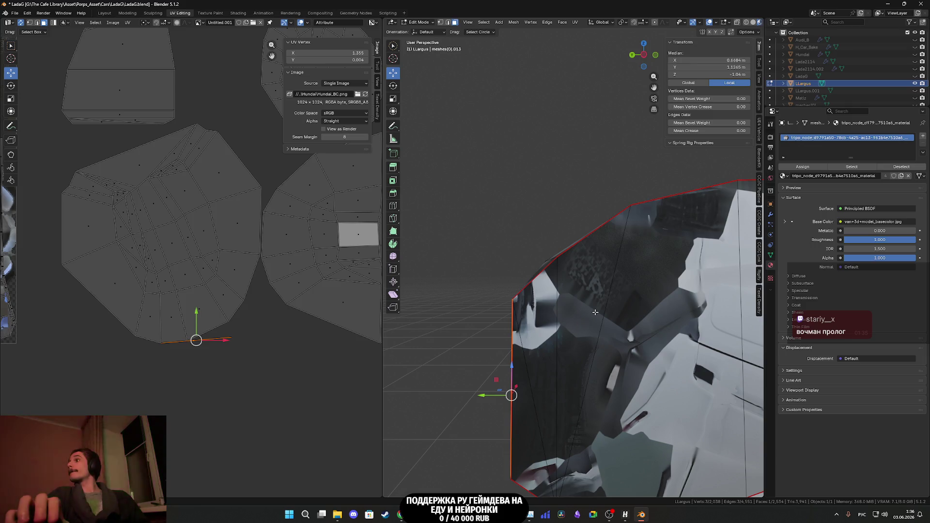
{"action": "scroll", "coordinate": [595, 313], "scroll_direction": "down", "scroll_amount": 3}
{"action": "scroll", "coordinate": [278, 264], "scroll_direction": "down", "scroll_amount": 6}
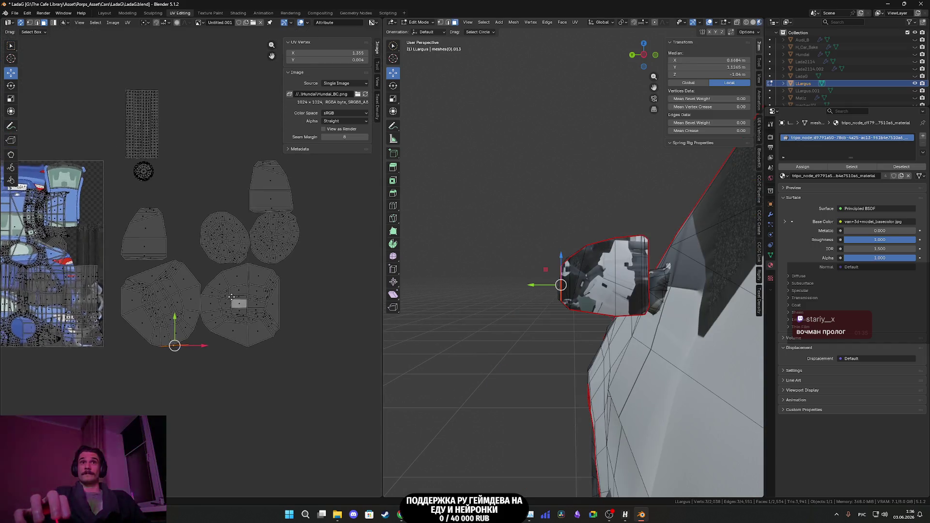
- Pick a face on the lower body strip from a side view of the car
{"action": "middle_click_drag", "start_coordinate": [215, 269], "coordinate": [254, 291]}
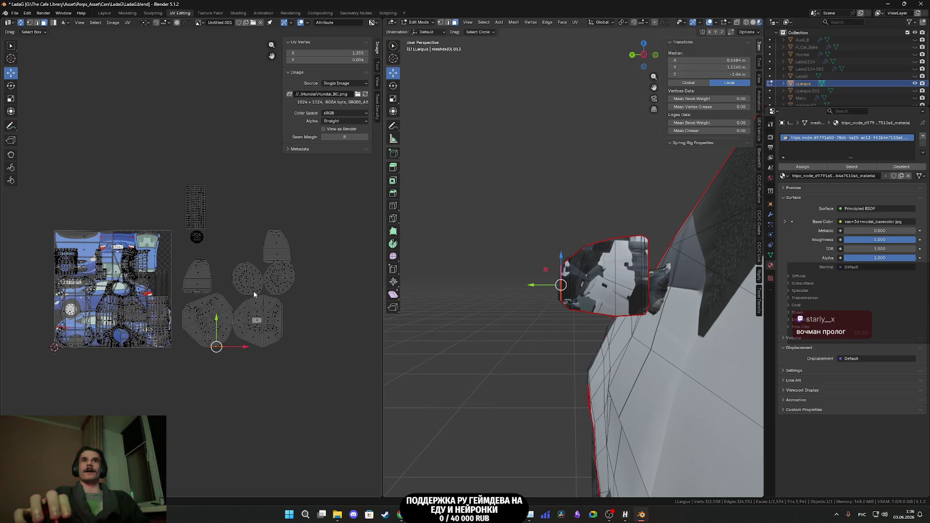
{"action": "scroll", "coordinate": [656, 308], "scroll_direction": "down", "scroll_amount": 3}
{"action": "mouse_move", "coordinate": [656, 309]}
{"action": "middle_mouse_down"}
{"action": "mouse_move", "coordinate": [577, 277]}
{"action": "mouse_move", "coordinate": [557, 357]}
{"action": "mouse_move", "coordinate": [511, 336]}
{"action": "mouse_move", "coordinate": [404, 357]}
{"action": "mouse_move", "coordinate": [761, 346]}
{"action": "mouse_move", "coordinate": [684, 313]}
{"action": "mouse_move", "coordinate": [526, 299]}
{"action": "middle_mouse_up"}
{"action": "left_click", "coordinate": [557, 356]}
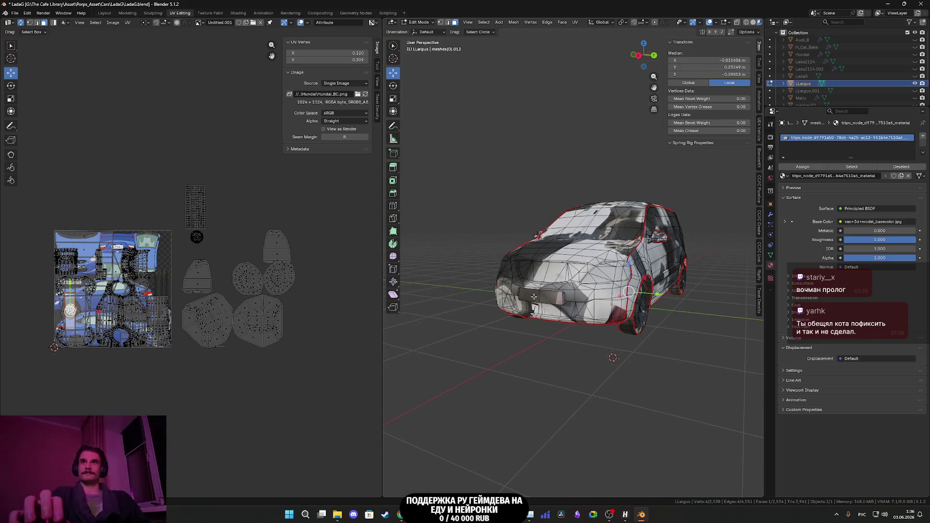
- Select the whole licence-plate part with L and unwrap it
{"action": "key", "text": "l"}
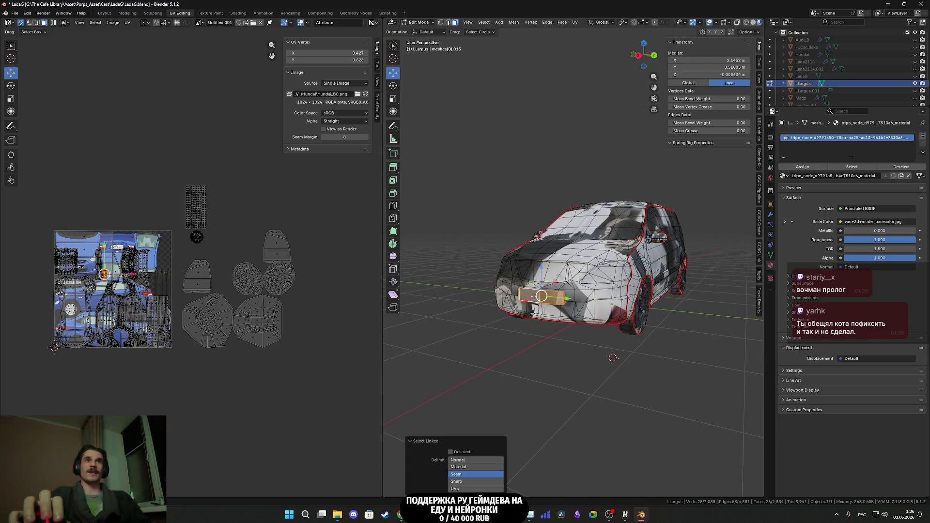
{"action": "scroll", "coordinate": [182, 289], "scroll_direction": "up", "scroll_amount": 4}
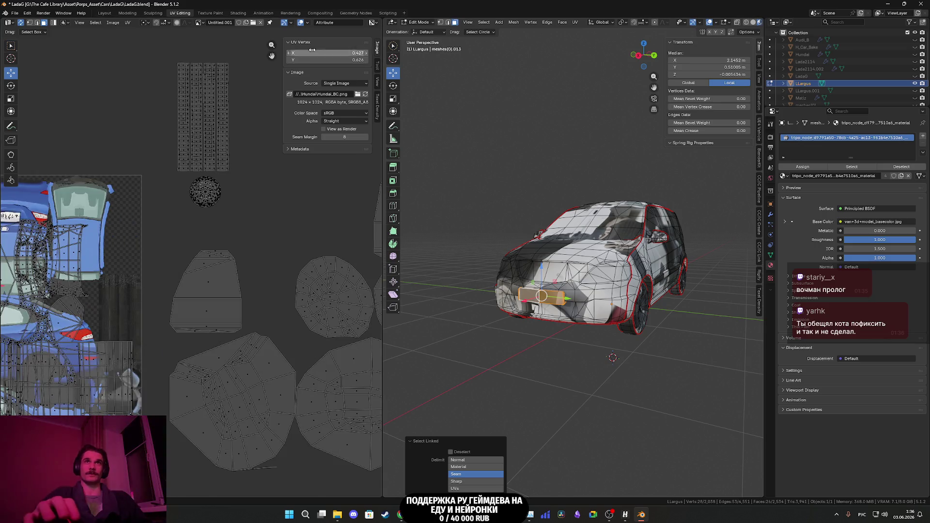
{"action": "left_click", "coordinate": [576, 23]}
{"action": "left_click", "coordinate": [591, 32]}
{"action": "middle_click_drag", "start_coordinate": [82, 310], "coordinate": [312, 290]}
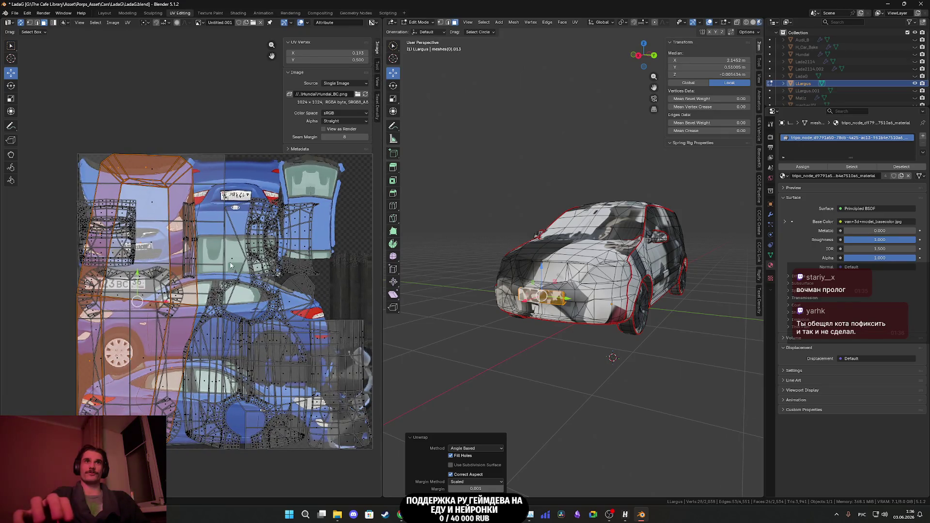
- In Right Orthographic view, reproject the plate's UVs with Project from View (Bounds)
{"action": "mouse_move", "coordinate": [528, 300]}
{"action": "middle_mouse_down"}
{"action": "mouse_move", "coordinate": [645, 304]}
{"action": "mouse_move", "coordinate": [625, 309]}
{"action": "mouse_move", "coordinate": [572, 288]}
{"action": "middle_mouse_up"}
{"action": "scroll", "coordinate": [597, 297], "scroll_direction": "up", "scroll_amount": 3}
{"action": "left_click", "coordinate": [645, 61]}
{"action": "scroll", "coordinate": [601, 290], "scroll_direction": "down", "scroll_amount": 1}
{"action": "scroll", "coordinate": [551, 286], "scroll_direction": "up", "scroll_amount": 2}
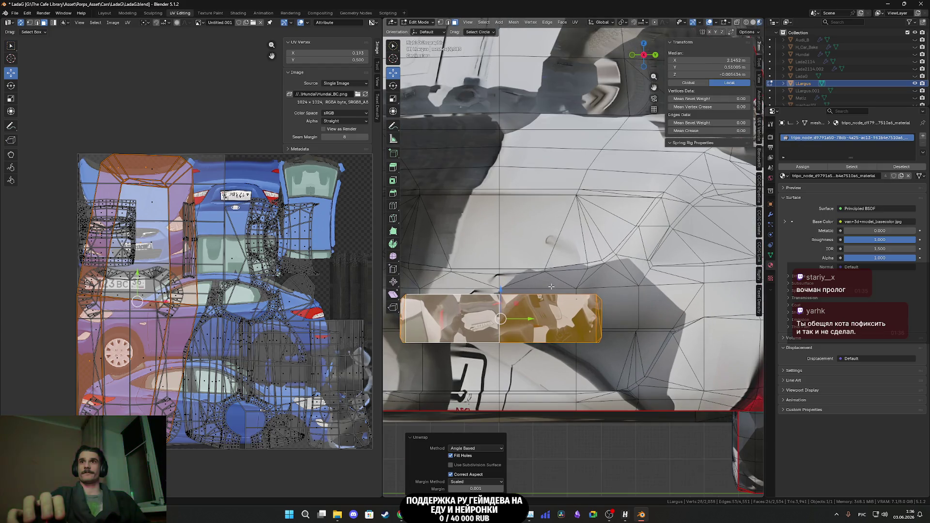
{"action": "middle_click_drag", "start_coordinate": [496, 286], "coordinate": [545, 288], "text": "shift"}
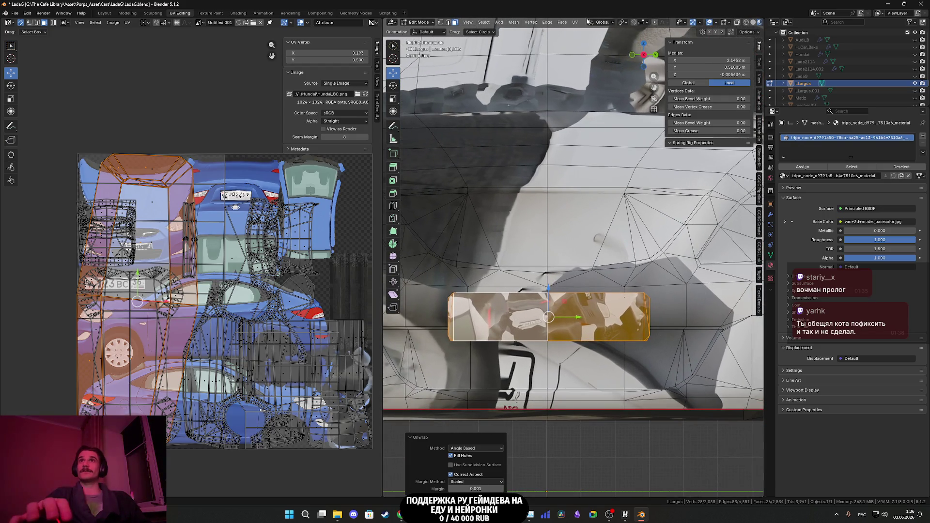
{"action": "left_click", "coordinate": [576, 23]}
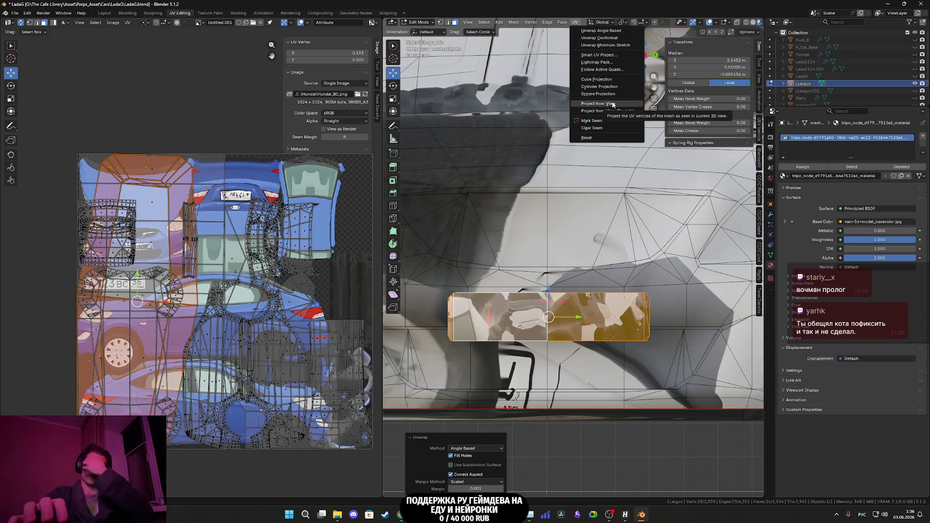
{"action": "left_click", "coordinate": [613, 104]}
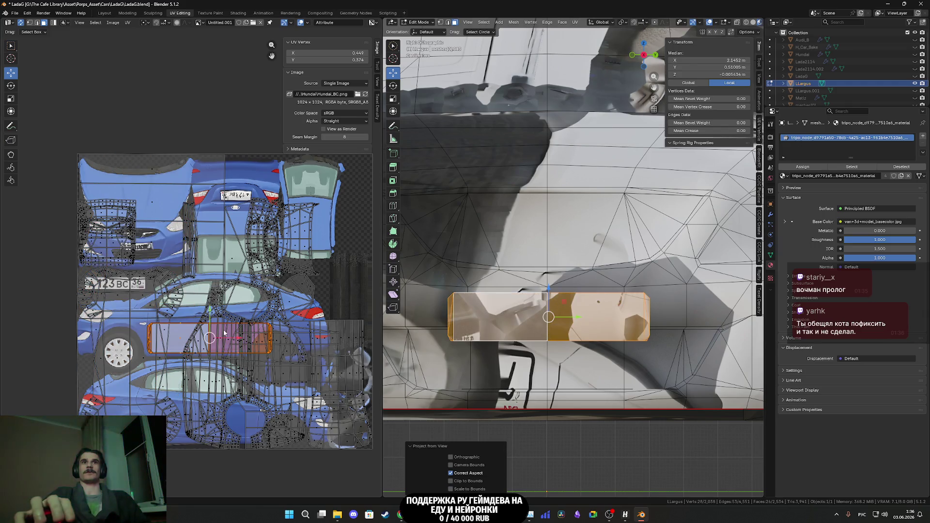
- Move the plate UV island just above the Hyundai texture, then return to a front view
{"action": "scroll", "coordinate": [239, 319], "scroll_direction": "down", "scroll_amount": 1}
{"action": "middle_click_drag", "start_coordinate": [239, 320], "coordinate": [259, 348]}
{"action": "key", "text": "g"}
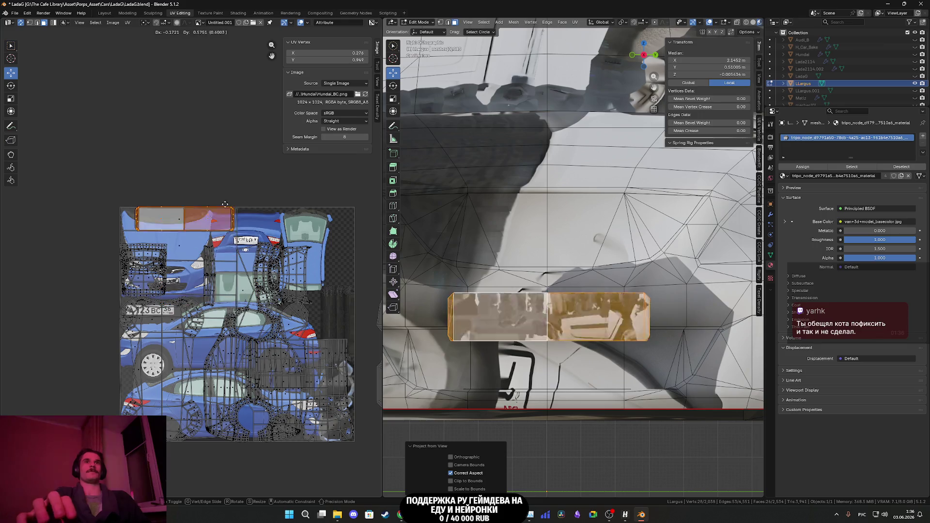
{"action": "left_click", "coordinate": [212, 172]}
{"action": "mouse_move", "coordinate": [545, 352]}
{"action": "middle_mouse_down"}
{"action": "mouse_move", "coordinate": [484, 320]}
{"action": "mouse_move", "coordinate": [482, 297]}
{"action": "middle_mouse_up"}
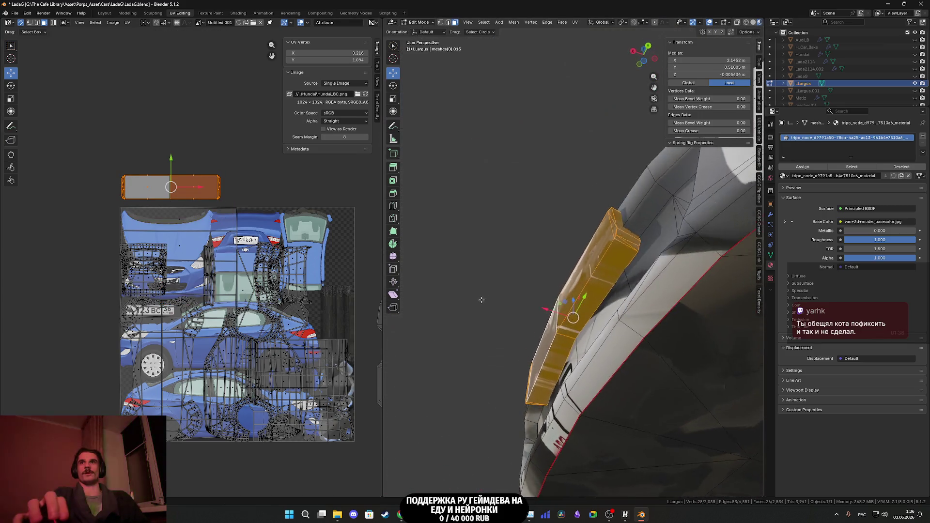
{"action": "scroll", "coordinate": [407, 333], "scroll_direction": "up", "scroll_amount": 6}
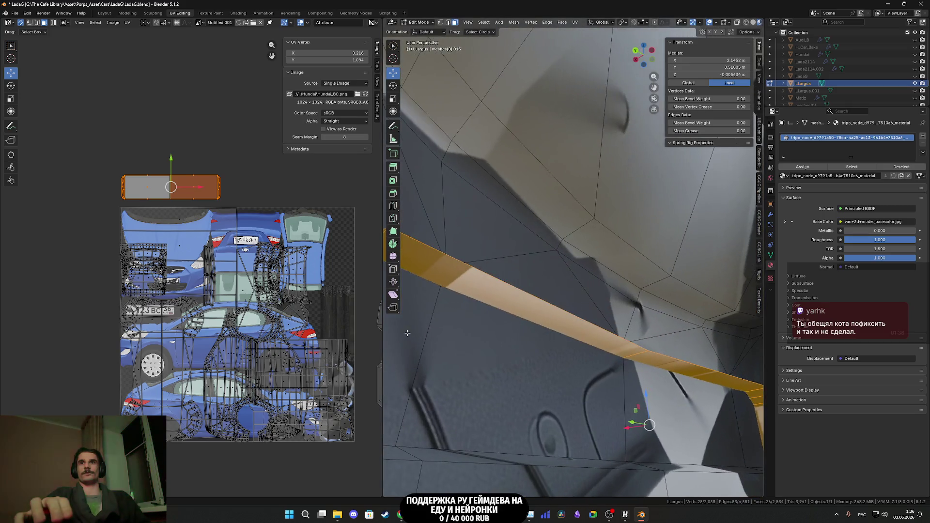
{"action": "scroll", "coordinate": [598, 326], "scroll_direction": "down", "scroll_amount": 6}
{"action": "mouse_move", "coordinate": [597, 326]}
{"action": "middle_mouse_down"}
{"action": "mouse_move", "coordinate": [584, 354]}
{"action": "mouse_move", "coordinate": [596, 349]}
{"action": "mouse_move", "coordinate": [583, 339]}
{"action": "mouse_move", "coordinate": [592, 343]}
{"action": "mouse_move", "coordinate": [498, 331]}
{"action": "middle_mouse_up"}
{"action": "scroll", "coordinate": [584, 354], "scroll_direction": "down", "scroll_amount": 5}
{"action": "scroll", "coordinate": [597, 349], "scroll_direction": "up", "scroll_amount": 4}
{"action": "scroll", "coordinate": [581, 337], "scroll_direction": "up", "scroll_amount": 2}
{"action": "middle_click_drag", "start_coordinate": [479, 300], "coordinate": [548, 335]}
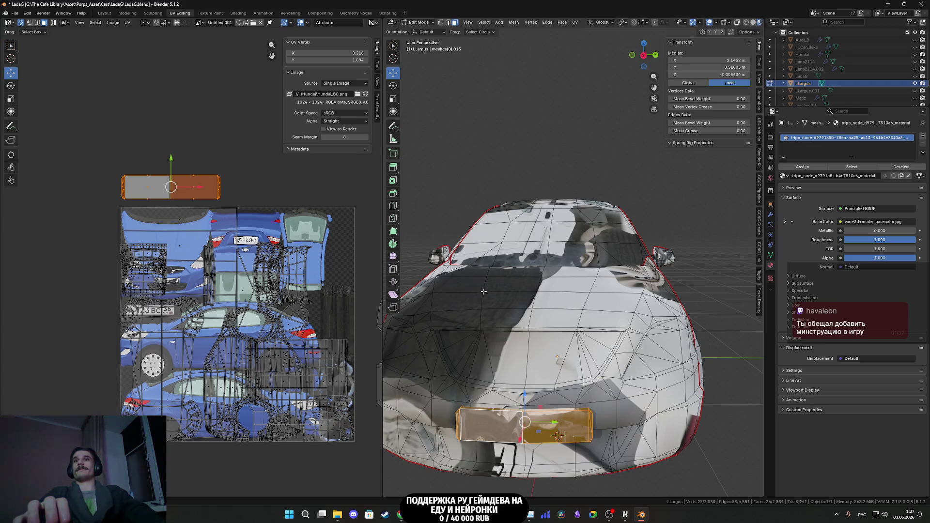
- Select the Largus front body as whole seam-delimited islands with L, adding a second island
{"action": "scroll", "coordinate": [622, 294], "scroll_direction": "down", "scroll_amount": 3}
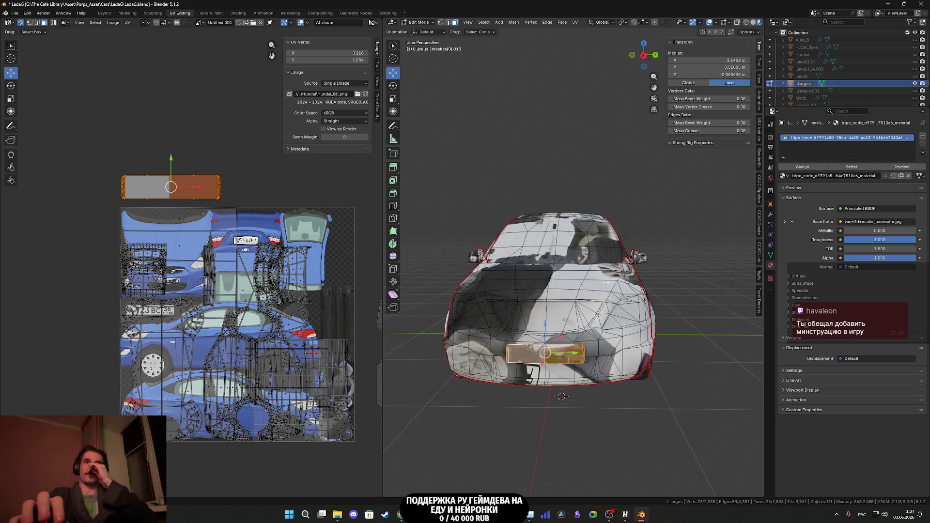
{"action": "mouse_move", "coordinate": [524, 280]}
{"action": "middle_mouse_down"}
{"action": "mouse_move", "coordinate": [563, 326]}
{"action": "mouse_move", "coordinate": [555, 331]}
{"action": "mouse_move", "coordinate": [547, 331]}
{"action": "mouse_move", "coordinate": [584, 289]}
{"action": "mouse_move", "coordinate": [579, 299]}
{"action": "mouse_move", "coordinate": [616, 300]}
{"action": "mouse_move", "coordinate": [499, 310]}
{"action": "mouse_move", "coordinate": [499, 290]}
{"action": "mouse_move", "coordinate": [542, 293]}
{"action": "mouse_move", "coordinate": [514, 305]}
{"action": "mouse_move", "coordinate": [511, 317]}
{"action": "mouse_move", "coordinate": [538, 258]}
{"action": "mouse_move", "coordinate": [601, 255]}
{"action": "middle_mouse_up"}
{"action": "key", "text": "alt+a"}
{"action": "key", "text": "l"}
{"action": "key", "text": "l"}
{"action": "key", "text": "l"}
{"action": "key", "text": "l"}
{"action": "key", "text": "l"}
{"action": "key", "text": "l"}
{"action": "key", "text": "l"}
{"action": "key", "text": "l"}
{"action": "key", "text": "l"}
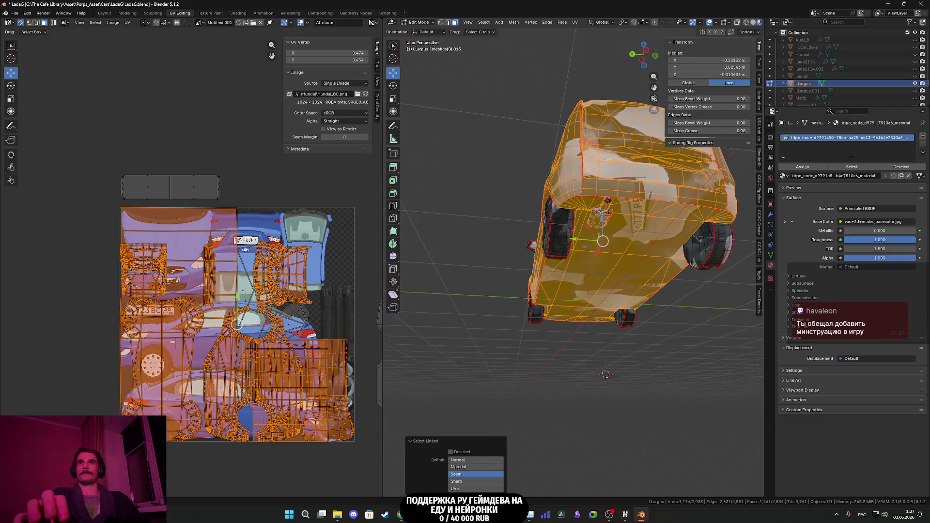
- Re-unwrap the selected body islands from a side-underside view
{"action": "middle_click_drag", "start_coordinate": [601, 212], "coordinate": [613, 220]}
{"action": "key", "text": "l"}
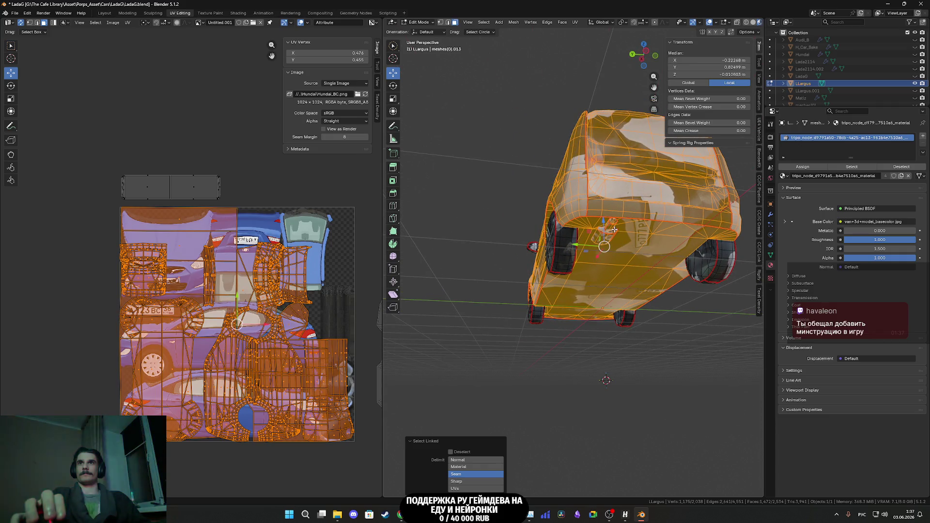
{"action": "middle_click_drag", "start_coordinate": [568, 253], "coordinate": [578, 258]}
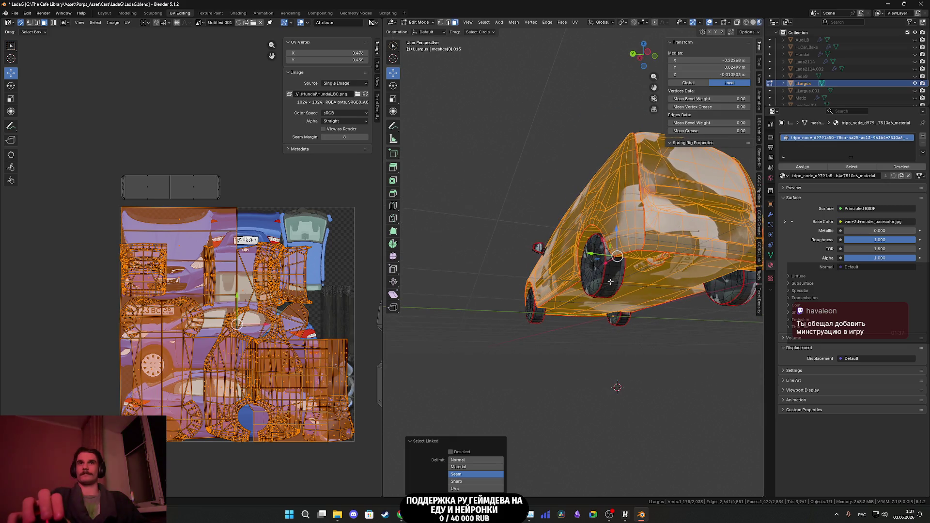
{"action": "scroll", "coordinate": [324, 310], "scroll_direction": "down", "scroll_amount": 2}
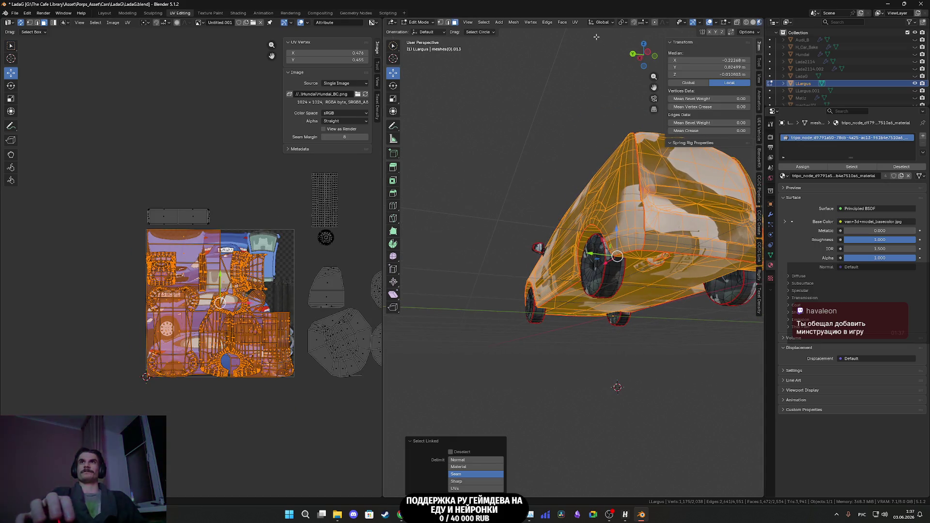
{"action": "left_click", "coordinate": [576, 24]}
{"action": "left_click", "coordinate": [601, 33]}
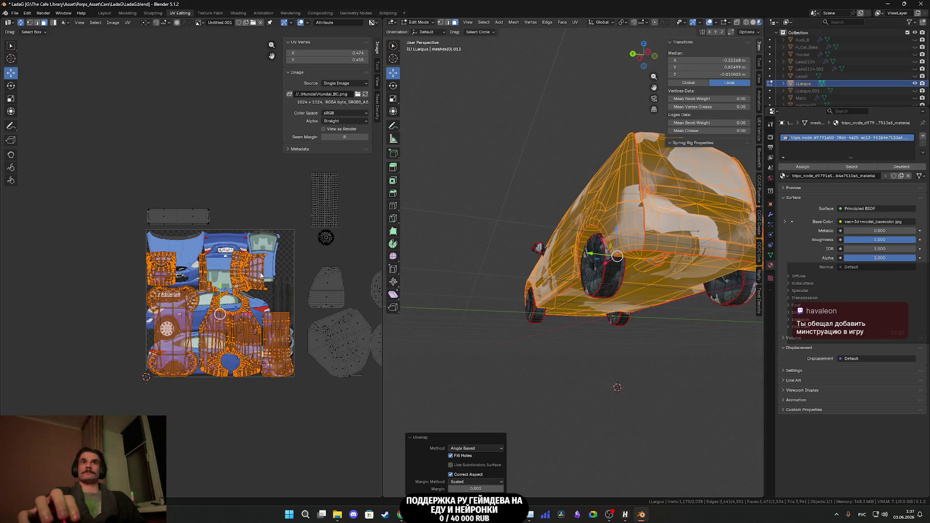
- Add the linked faces around the side mirror to the selection
{"action": "scroll", "coordinate": [164, 239], "scroll_direction": "up", "scroll_amount": 4}
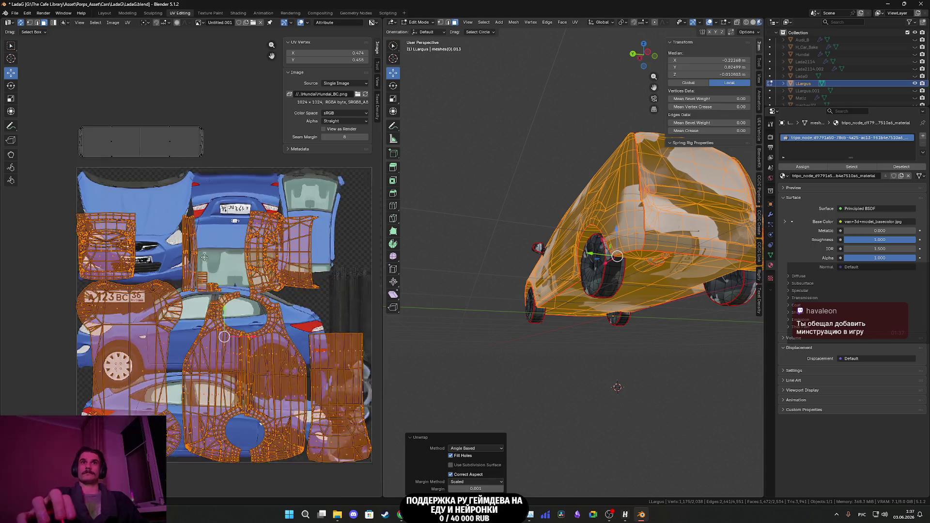
{"action": "scroll", "coordinate": [163, 238], "scroll_direction": "up", "scroll_amount": 3}
{"action": "mouse_move", "coordinate": [620, 291]}
{"action": "middle_mouse_down"}
{"action": "mouse_move", "coordinate": [686, 295]}
{"action": "mouse_move", "coordinate": [573, 309]}
{"action": "middle_mouse_up"}
{"action": "scroll", "coordinate": [574, 310], "scroll_direction": "up", "scroll_amount": 4}
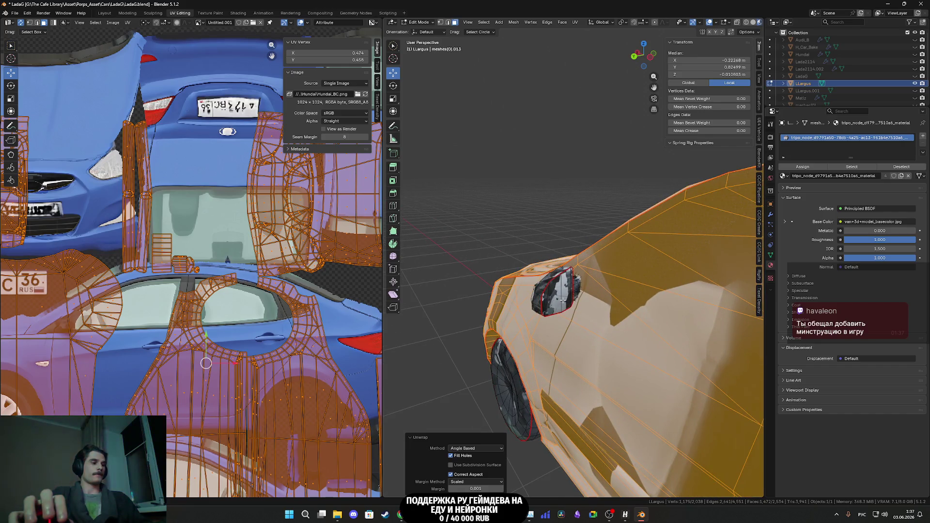
{"action": "key", "text": "l"}
{"action": "key", "text": "l"}
{"action": "mouse_move", "coordinate": [577, 288]}
{"action": "middle_mouse_down"}
{"action": "mouse_move", "coordinate": [643, 282]}
{"action": "mouse_move", "coordinate": [516, 300]}
{"action": "mouse_move", "coordinate": [703, 290]}
{"action": "middle_mouse_up"}
{"action": "key", "text": "l"}
{"action": "key", "text": "l"}
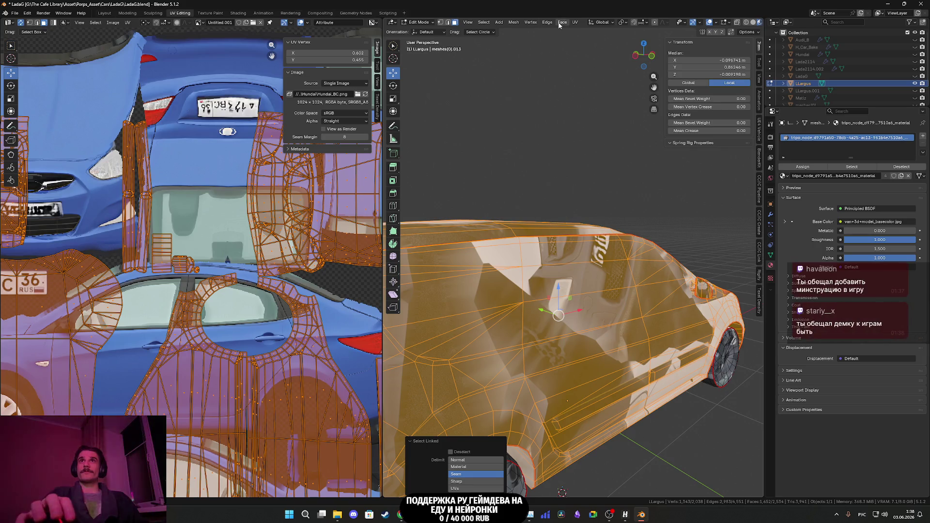
- Unwrap the enlarged body selection angle-based into fresh islands inside the texture square
{"action": "left_click", "coordinate": [575, 22]}
{"action": "left_click", "coordinate": [614, 32]}
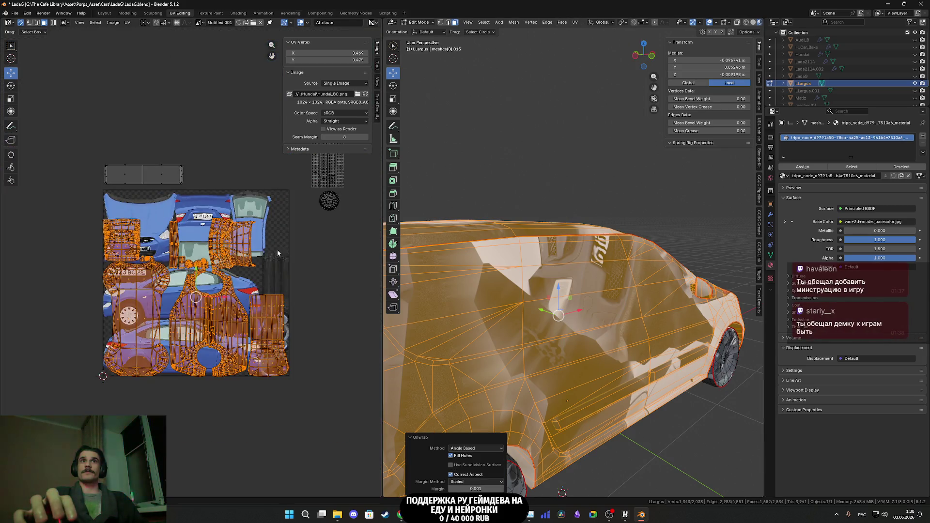
{"action": "scroll", "coordinate": [217, 266], "scroll_direction": "up", "scroll_amount": 5}
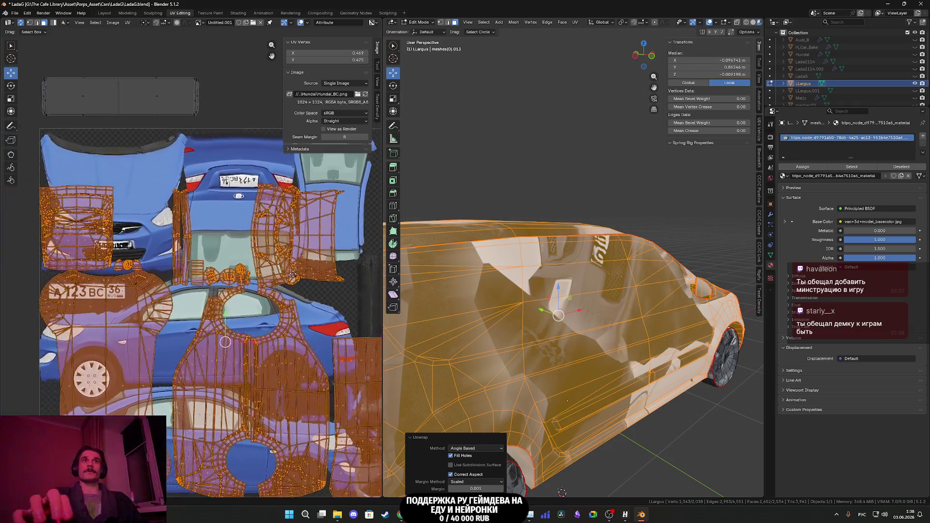
{"action": "scroll", "coordinate": [243, 280], "scroll_direction": "down", "scroll_amount": 5}
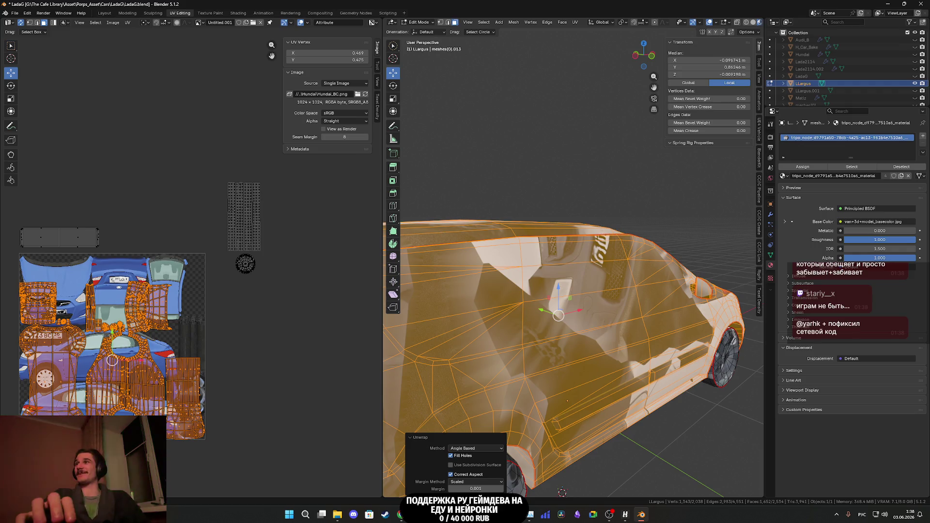
- Save the blend file with Ctrl+S
{"action": "scroll", "coordinate": [567, 401], "scroll_direction": "down", "scroll_amount": 8}
{"action": "mouse_move", "coordinate": [567, 401]}
{"action": "middle_mouse_down"}
{"action": "mouse_move", "coordinate": [628, 251]}
{"action": "mouse_move", "coordinate": [574, 288]}
{"action": "middle_mouse_up"}
{"action": "key", "text": "ctrl+s"}
{"action": "middle_click_drag", "start_coordinate": [80, 373], "coordinate": [157, 353]}
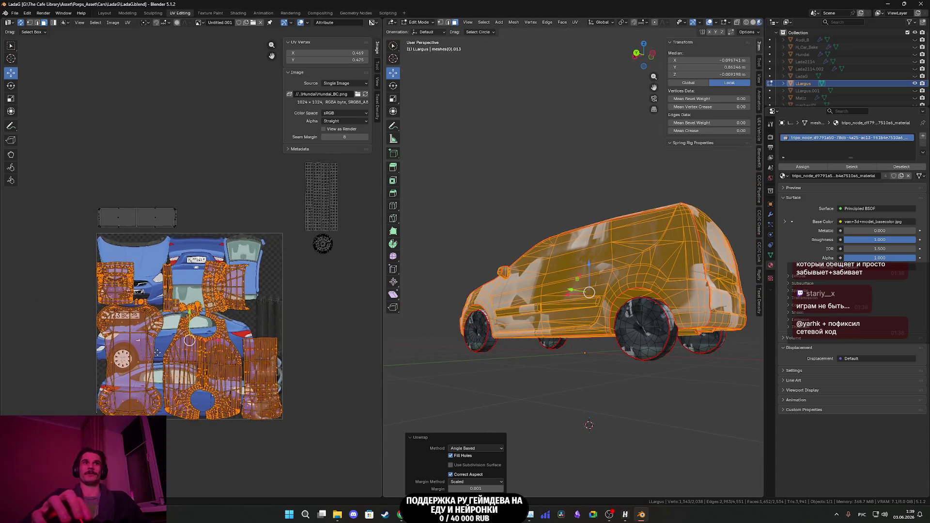
- Select the whole wheel-arch UV island and scale it down
{"action": "scroll", "coordinate": [157, 353], "scroll_direction": "up", "scroll_amount": 5}
{"action": "scroll", "coordinate": [150, 379], "scroll_direction": "up", "scroll_amount": 1}
{"action": "left_click", "coordinate": [149, 379]}
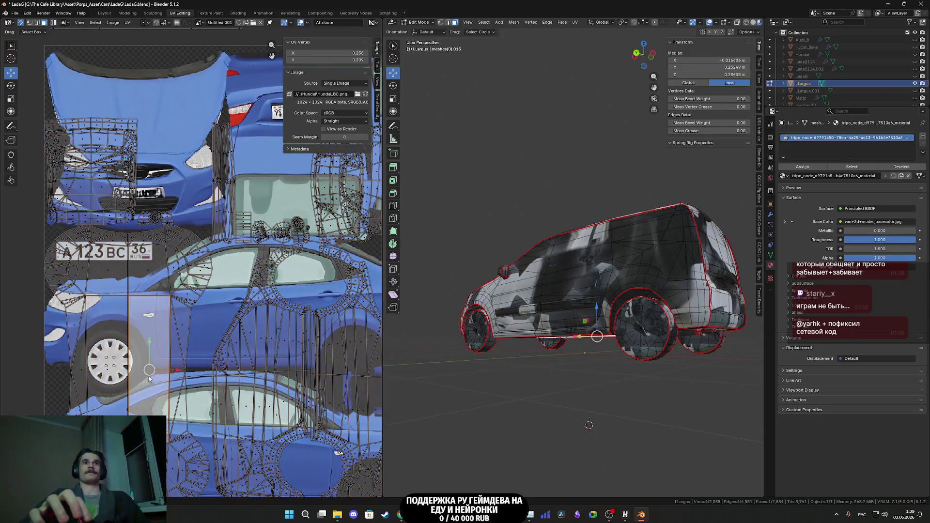
{"action": "key", "text": "ctrl+l"}
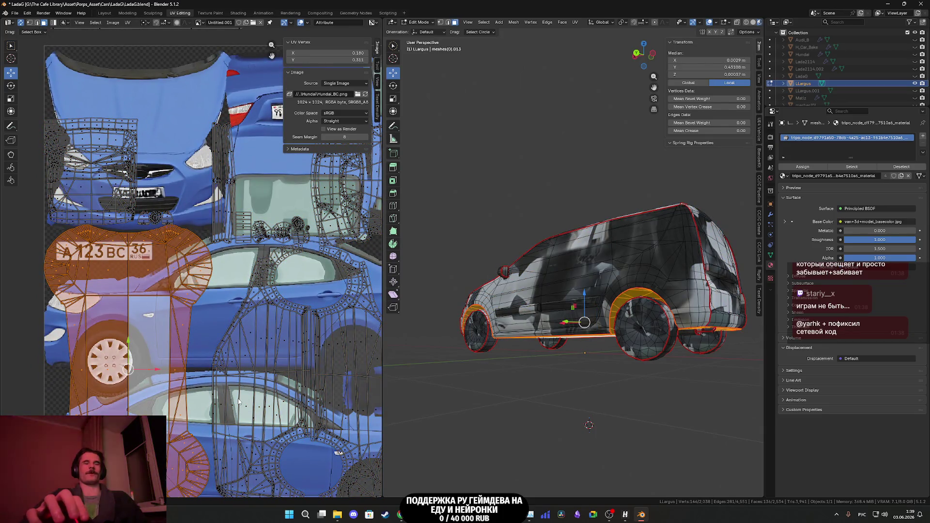
{"action": "middle_click_drag", "start_coordinate": [238, 401], "coordinate": [263, 348]}
{"action": "key", "text": "s"}
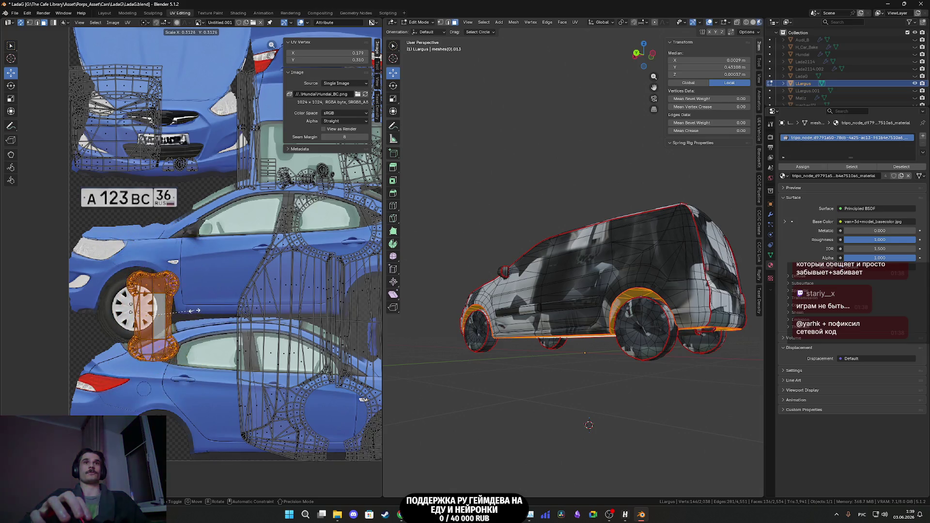
{"action": "left_click", "coordinate": [190, 314]}
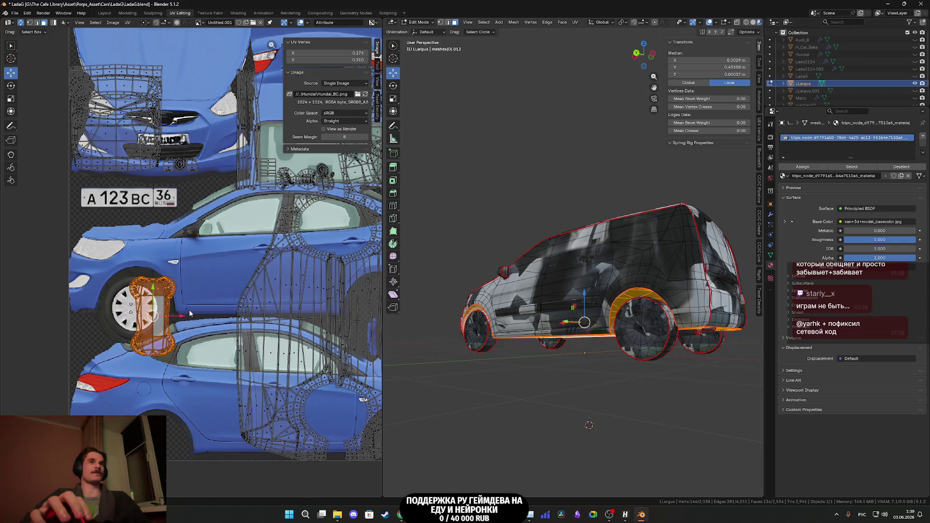
- Move the wheel-arch island to the left end of the bottom car picture
{"action": "key", "text": "g"}
{"action": "scroll", "coordinate": [138, 403], "scroll_direction": "up", "scroll_amount": 3}
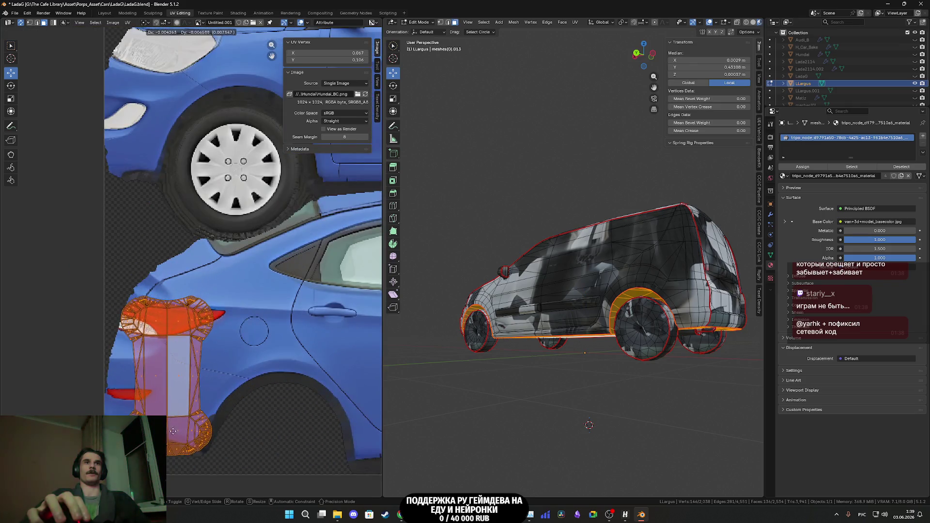
{"action": "left_click", "coordinate": [193, 390]}
{"action": "scroll", "coordinate": [177, 443], "scroll_direction": "down", "scroll_amount": 5}
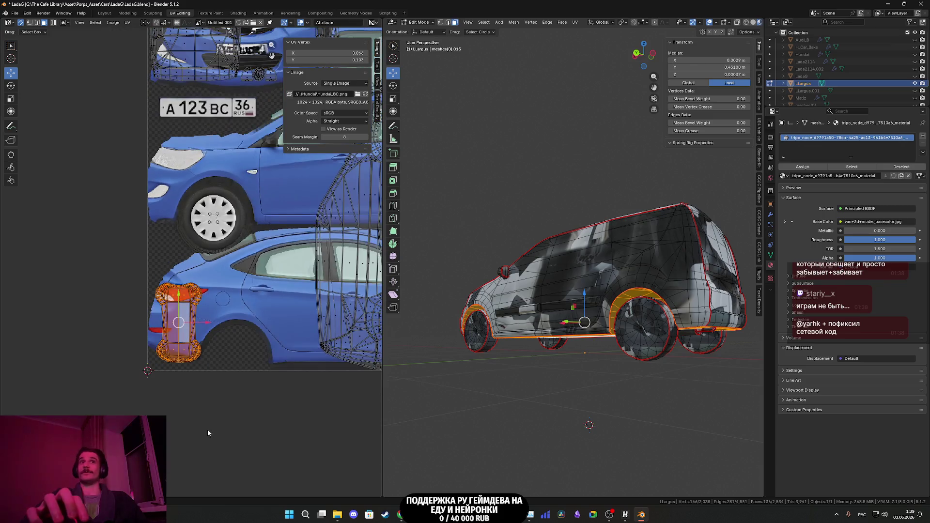
{"action": "scroll", "coordinate": [208, 430], "scroll_direction": "up", "scroll_amount": 1}
{"action": "scroll", "coordinate": [250, 316], "scroll_direction": "down", "scroll_amount": 2}
- Box-select the faces in the middle of the UV layout
{"action": "middle_click_drag", "start_coordinate": [250, 315], "coordinate": [194, 329]}
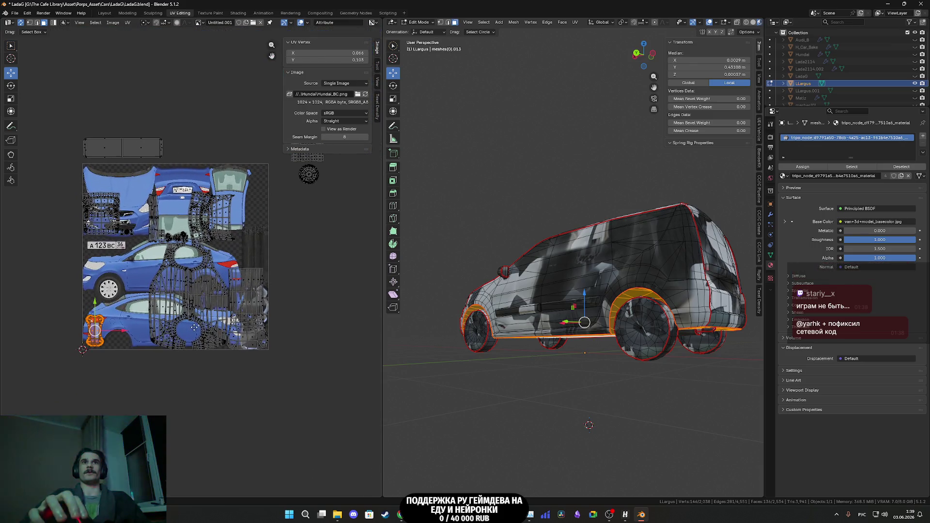
{"action": "scroll", "coordinate": [213, 315], "scroll_direction": "up", "scroll_amount": 2}
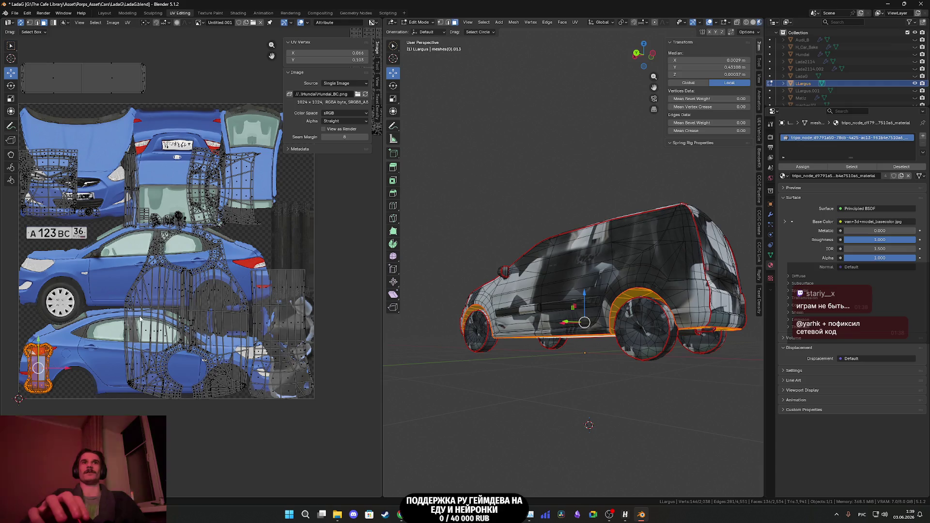
{"action": "mouse_move", "coordinate": [108, 320]}
{"action": "left_mouse_down"}
{"action": "mouse_move", "coordinate": [210, 304]}
{"action": "mouse_move", "coordinate": [237, 290]}
{"action": "left_mouse_up"}
- Rotate the left UV island about 90 degrees and move it lower on the texture
{"action": "key", "text": "l"}
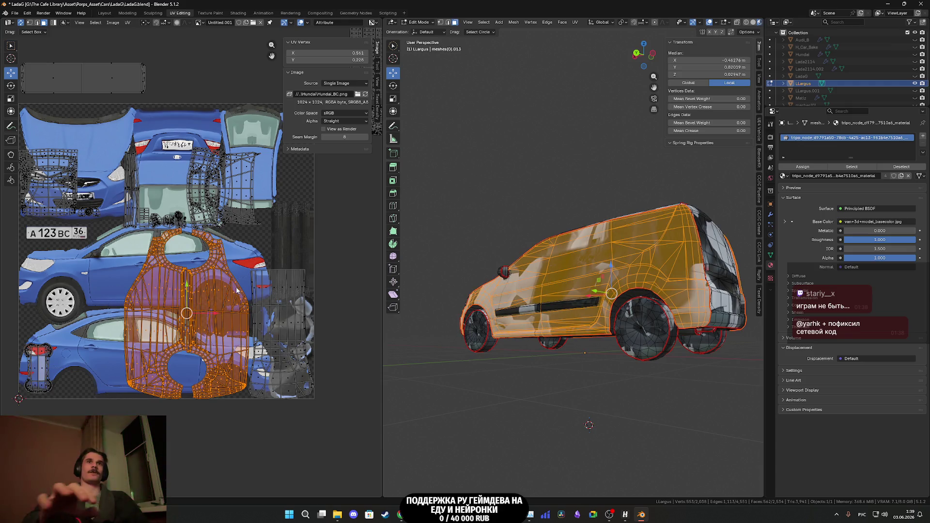
{"action": "key", "text": "alt+a"}
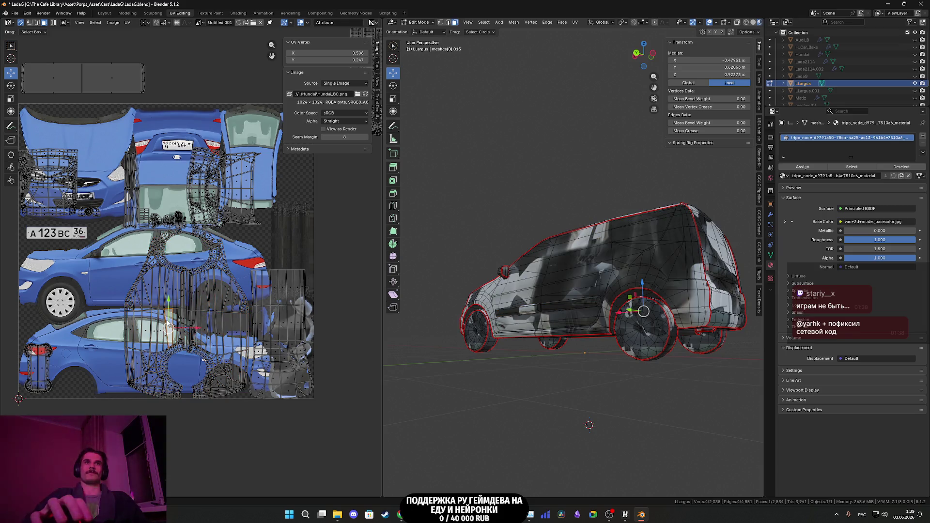
{"action": "key", "text": "l"}
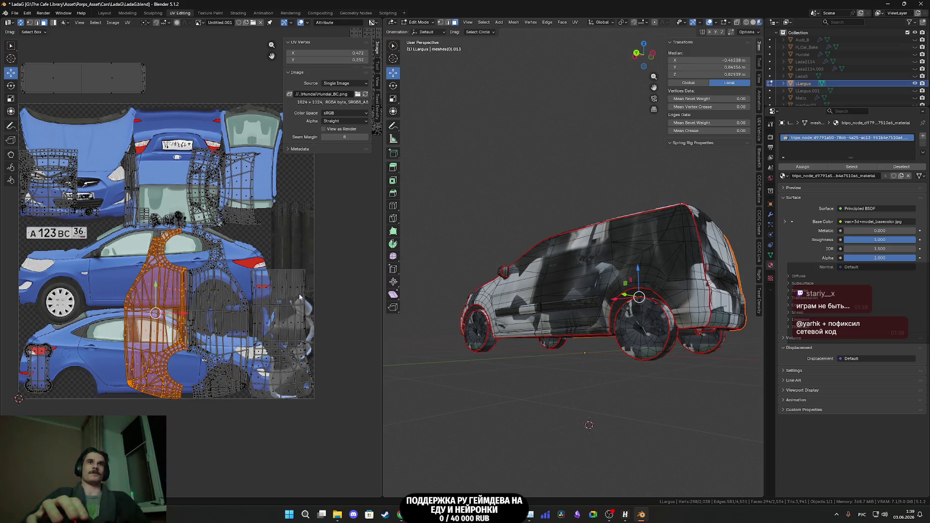
{"action": "key", "text": "r"}
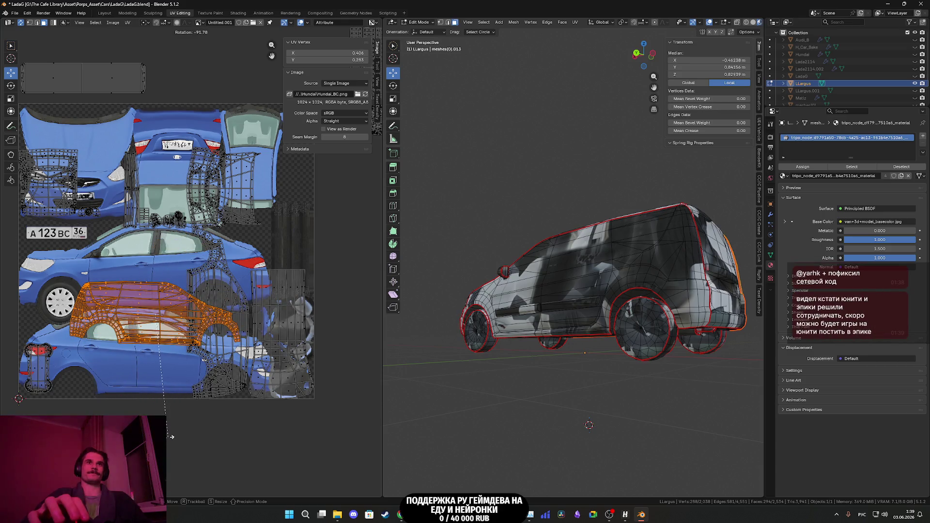
{"action": "left_click", "coordinate": [170, 441]}
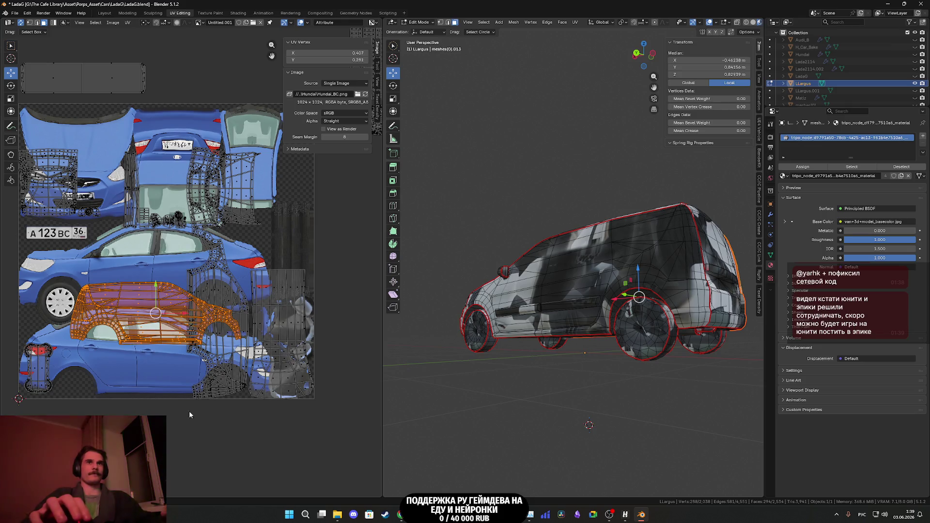
{"action": "key", "text": "g"}
{"action": "left_click", "coordinate": [222, 506]}
- Turn another side island horizontal and drop it over the car-side image
{"action": "left_click", "coordinate": [218, 290]}
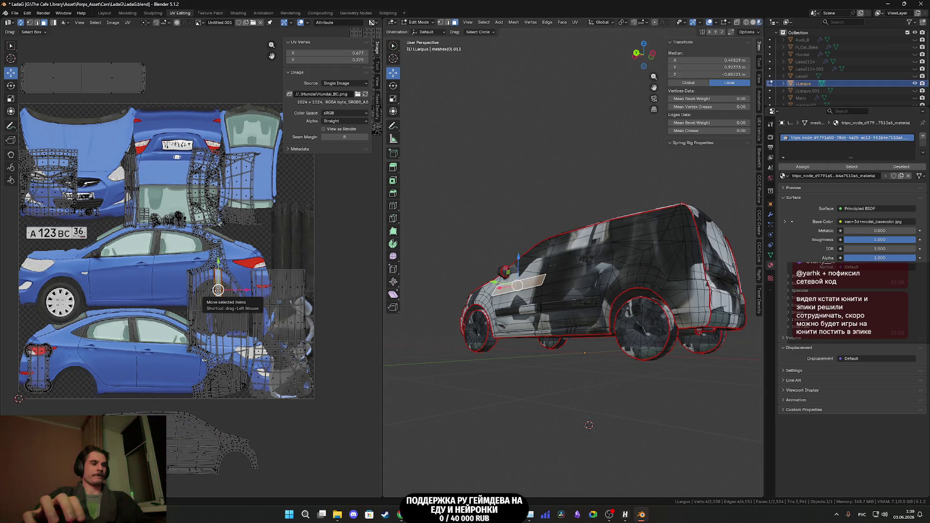
{"action": "key", "text": "ctrl+l"}
{"action": "key", "text": "r"}
{"action": "left_click", "coordinate": [250, 339]}
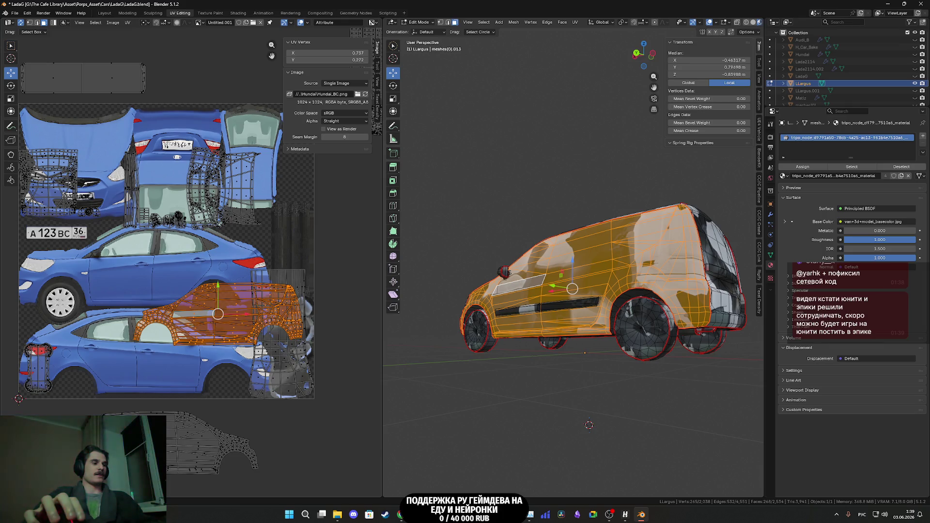
{"action": "middle_click_drag", "start_coordinate": [205, 375], "coordinate": [256, 329]}
{"action": "key", "text": "g"}
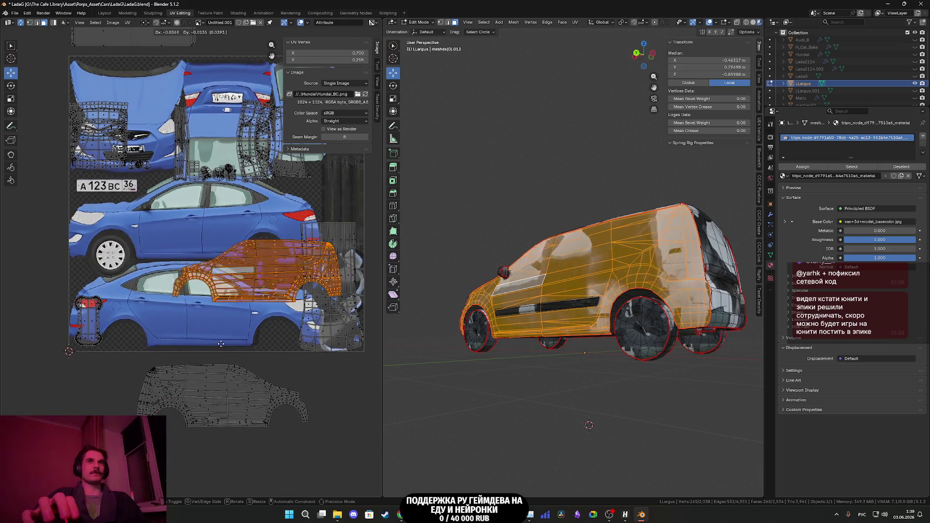
{"action": "left_click", "coordinate": [223, 399]}
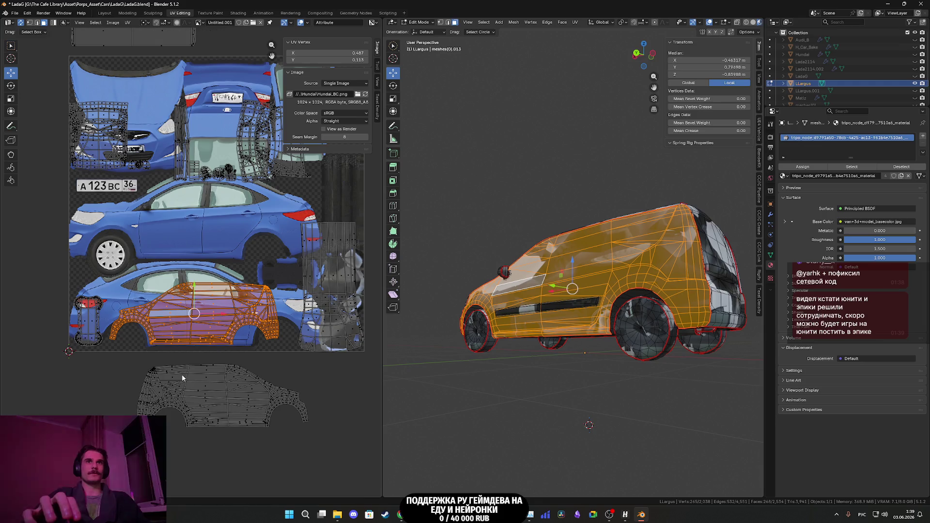
- Move the lower side island up over the upper car-side picture
{"action": "left_click", "coordinate": [214, 398]}
{"action": "key", "text": "ctrl+l"}
{"action": "middle_click_drag", "start_coordinate": [280, 390], "coordinate": [299, 407]}
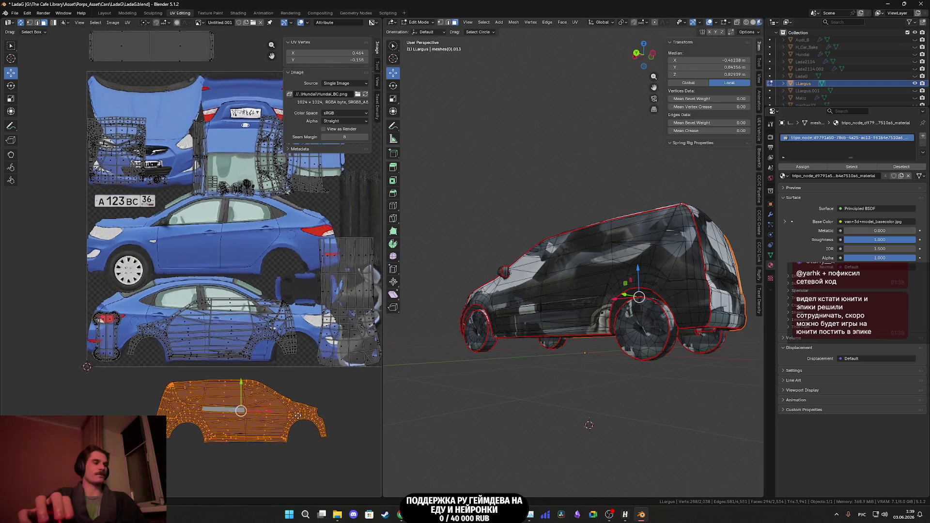
{"action": "key", "text": "g"}
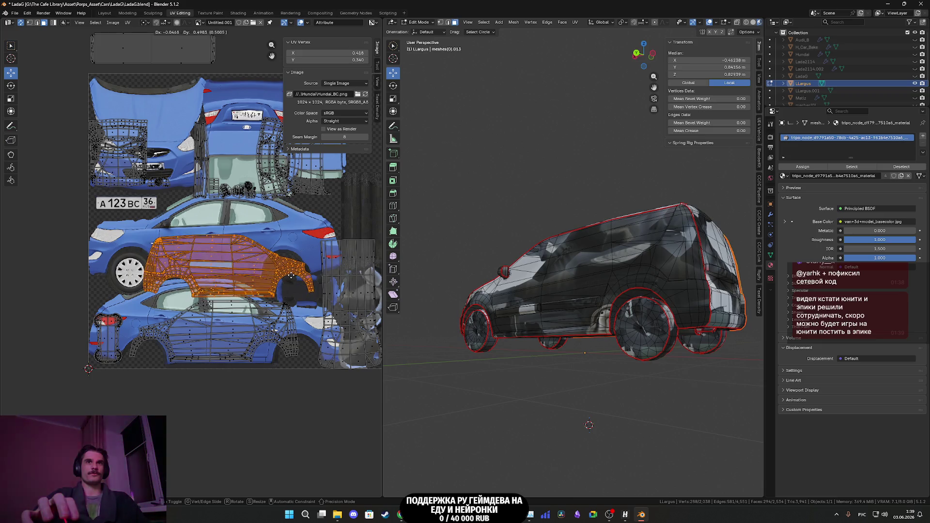
{"action": "left_click", "coordinate": [289, 275]}
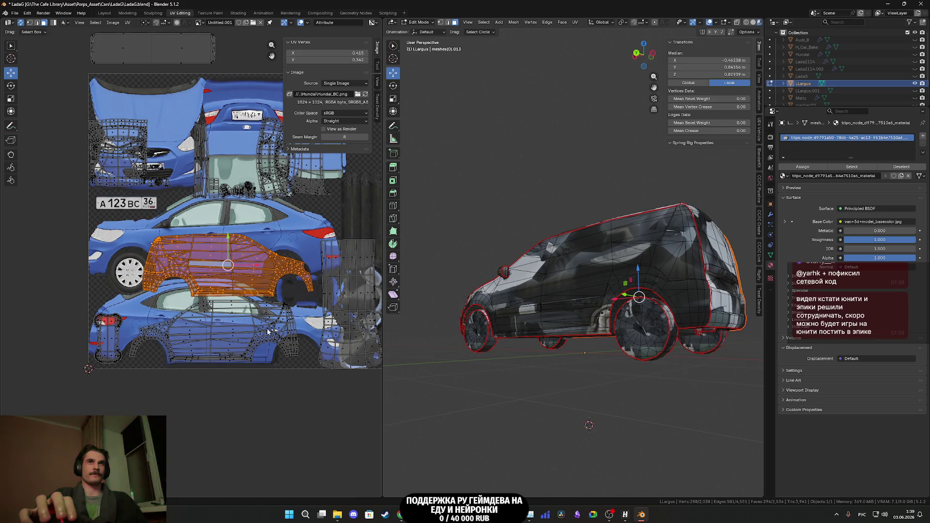
{"action": "scroll", "coordinate": [281, 271], "scroll_direction": "down", "scroll_amount": 2}
- Box-select the upper UV islands and move them above the texture
{"action": "mouse_move", "coordinate": [285, 279]}
{"action": "left_mouse_down"}
{"action": "mouse_move", "coordinate": [86, 223]}
{"action": "mouse_move", "coordinate": [34, 183]}
{"action": "left_mouse_up"}
{"action": "middle_click_drag", "start_coordinate": [155, 223], "coordinate": [184, 278]}
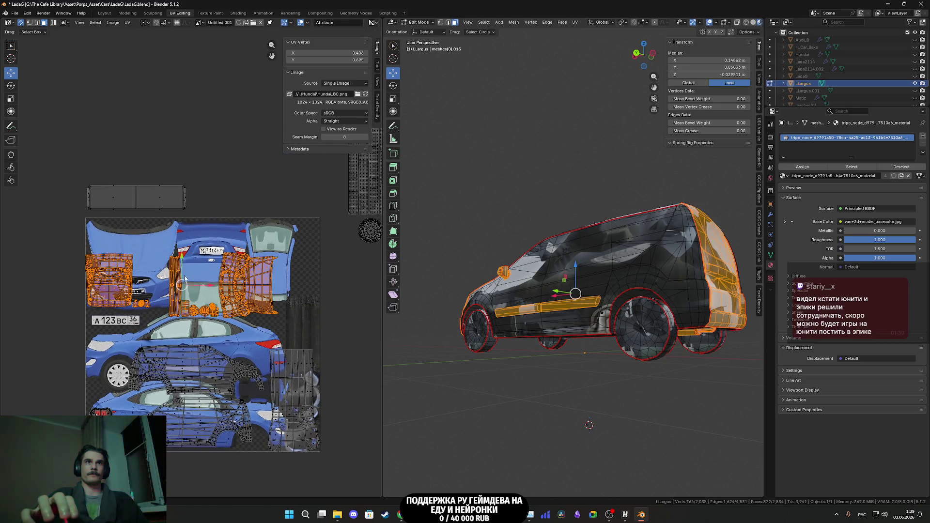
{"action": "left_click_drag", "start_coordinate": [185, 278], "coordinate": [185, 143]}
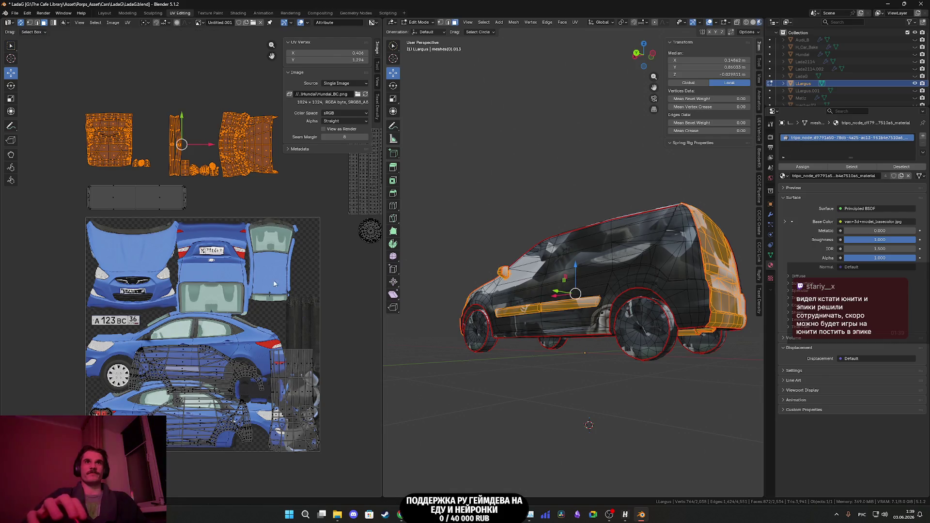
{"action": "middle_click_drag", "start_coordinate": [274, 283], "coordinate": [207, 197]}
- Select the narrow strip island and shift it slightly left
{"action": "mouse_move", "coordinate": [283, 403]}
{"action": "left_mouse_down"}
{"action": "mouse_move", "coordinate": [249, 353]}
{"action": "mouse_move", "coordinate": [222, 270]}
{"action": "mouse_move", "coordinate": [201, 368]}
{"action": "left_mouse_up"}
{"action": "mouse_move", "coordinate": [264, 316]}
{"action": "left_mouse_down"}
{"action": "mouse_move", "coordinate": [279, 317]}
{"action": "mouse_move", "coordinate": [259, 319]}
{"action": "left_mouse_up"}
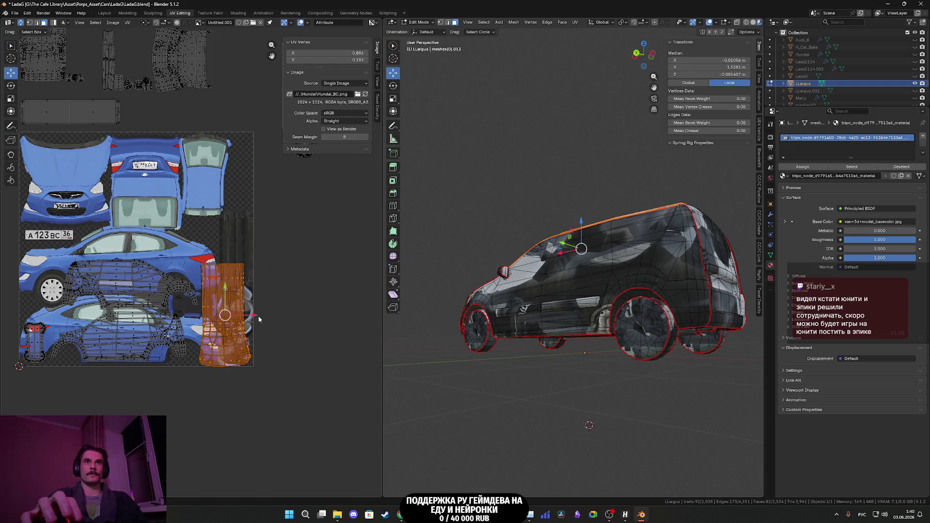
{"action": "scroll", "coordinate": [258, 319], "scroll_direction": "up", "scroll_amount": 3}
{"action": "key", "text": "g"}
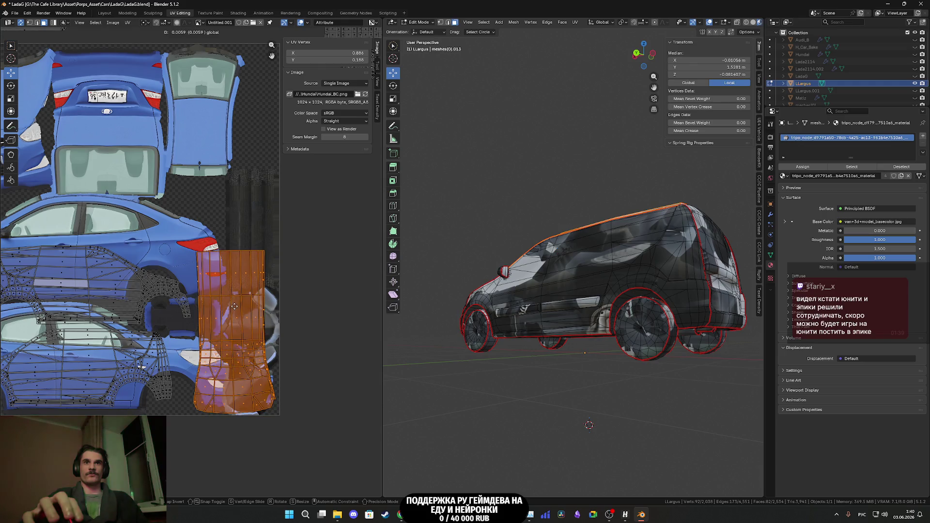
{"action": "left_click", "coordinate": [234, 306]}
{"action": "scroll", "coordinate": [234, 306], "scroll_direction": "down", "scroll_amount": 2}
{"action": "scroll", "coordinate": [291, 426], "scroll_direction": "up", "scroll_amount": 2}
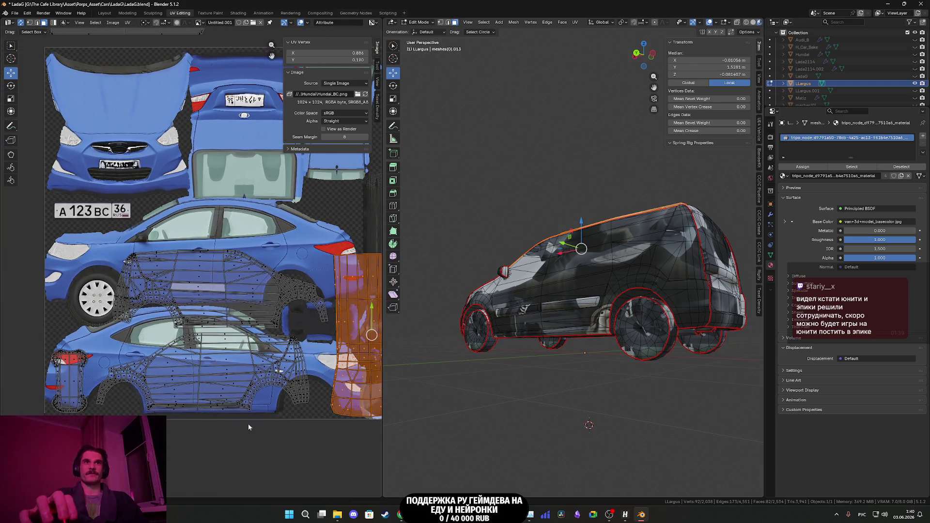
{"action": "middle_click_drag", "start_coordinate": [248, 424], "coordinate": [290, 415]}
- Move the small wheel-arch island left off the texture and select the rear side-panel islands
{"action": "mouse_move", "coordinate": [128, 387]}
{"action": "left_mouse_down"}
{"action": "mouse_move", "coordinate": [110, 360]}
{"action": "mouse_move", "coordinate": [43, 376]}
{"action": "left_mouse_up"}
{"action": "scroll", "coordinate": [281, 389], "scroll_direction": "down", "scroll_amount": 2}
{"action": "middle_click_drag", "start_coordinate": [281, 388], "coordinate": [259, 388]}
{"action": "left_click_drag", "start_coordinate": [260, 391], "coordinate": [158, 272]}
- Scale and position the side-panel islands over the two blue car-side images
{"action": "key", "text": "s"}
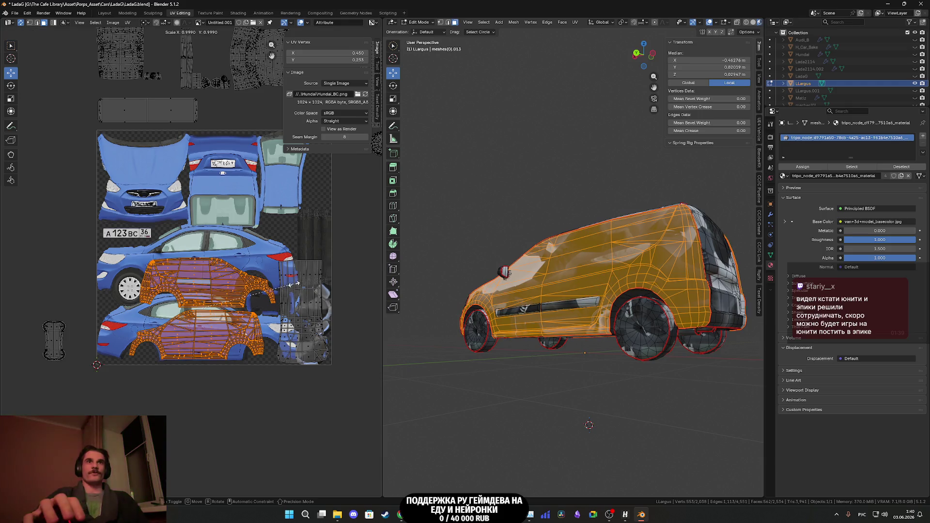
{"action": "left_click", "coordinate": [320, 279]}
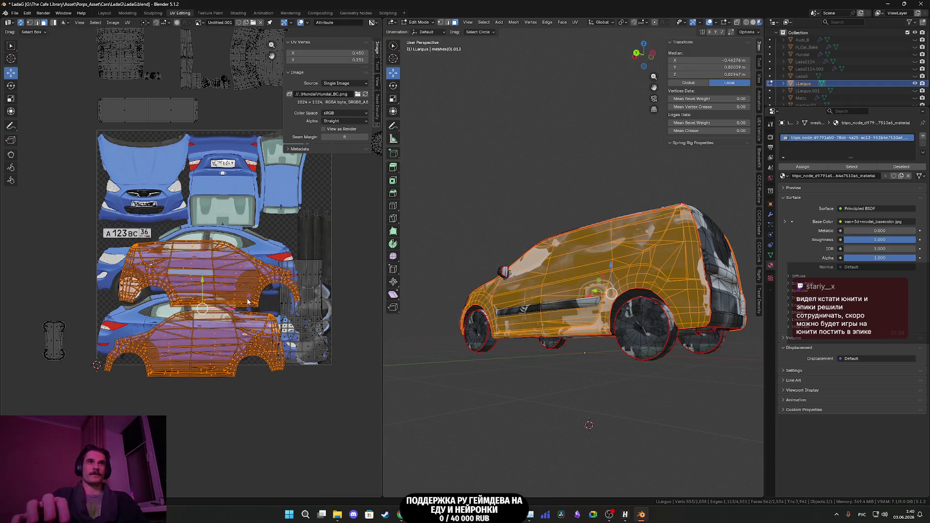
{"action": "scroll", "coordinate": [248, 301], "scroll_direction": "up", "scroll_amount": 3}
{"action": "key", "text": "g"}
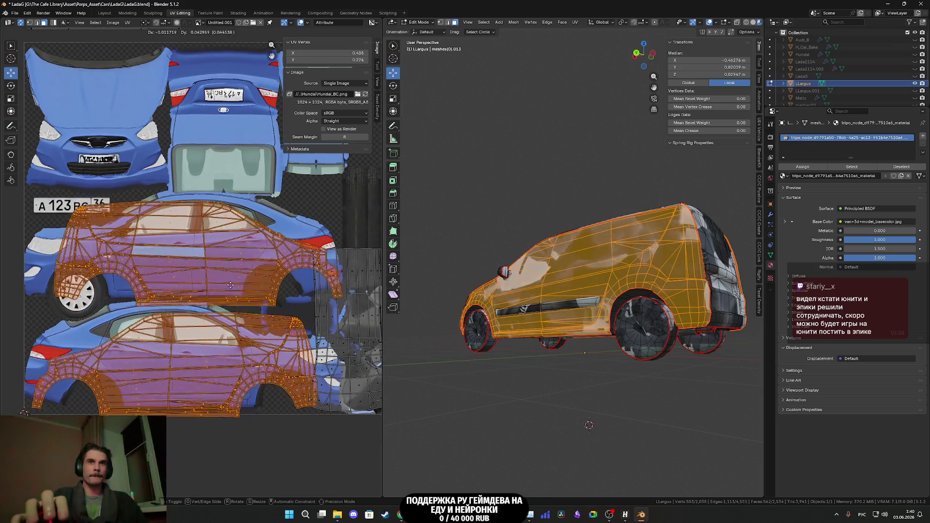
{"action": "left_click", "coordinate": [171, 200]}
{"action": "key", "text": "s"}
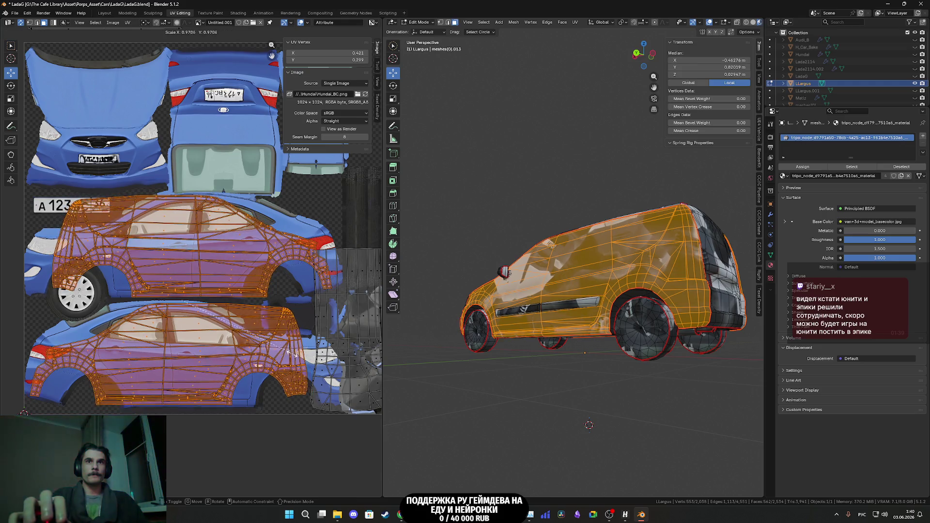
{"action": "left_click", "coordinate": [280, 346]}
{"action": "key", "text": "g"}
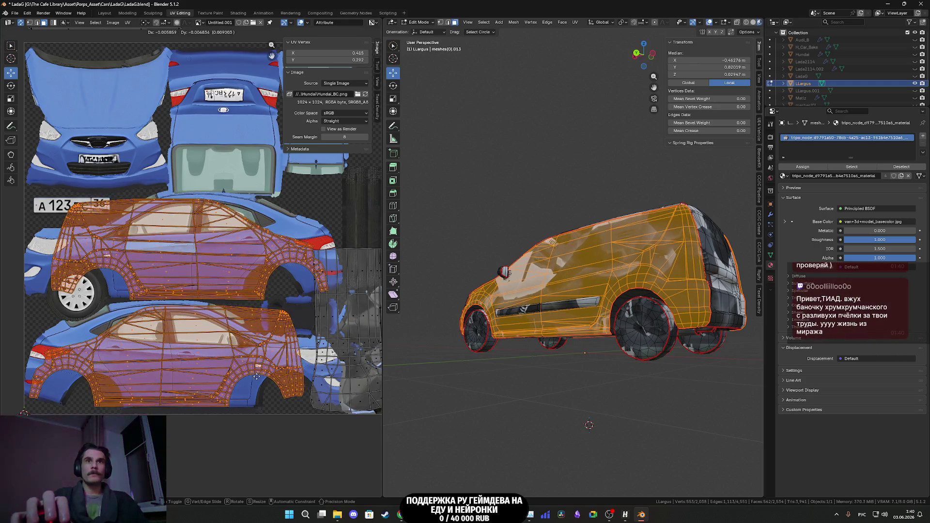
{"action": "left_click", "coordinate": [275, 388]}
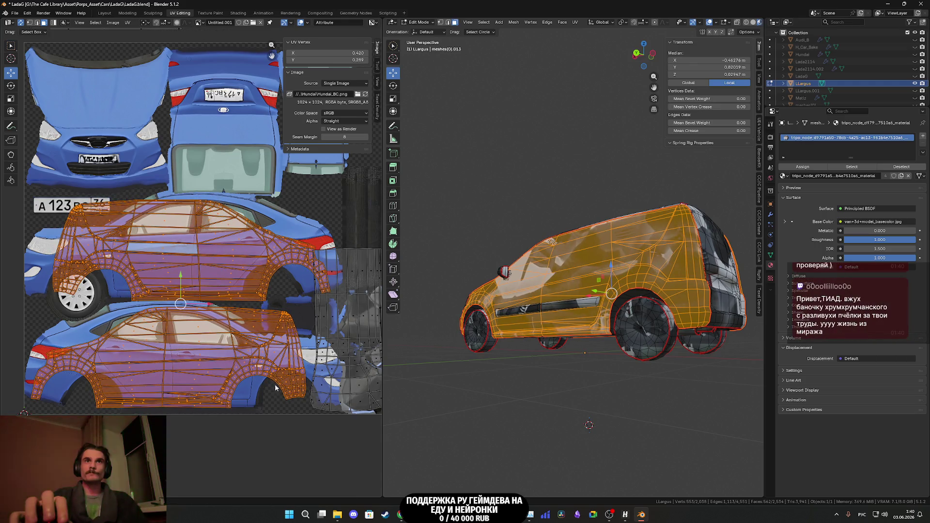
- Shift the upper side island slightly left along X
{"action": "left_click", "coordinate": [210, 279]}
{"action": "key", "text": "ctrl+l"}
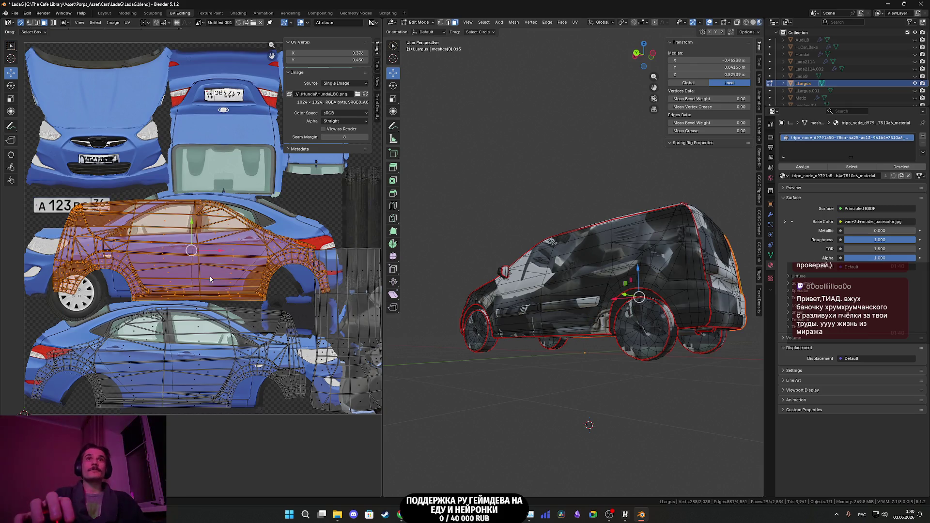
{"action": "key", "text": "g"}
{"action": "key", "text": "x"}
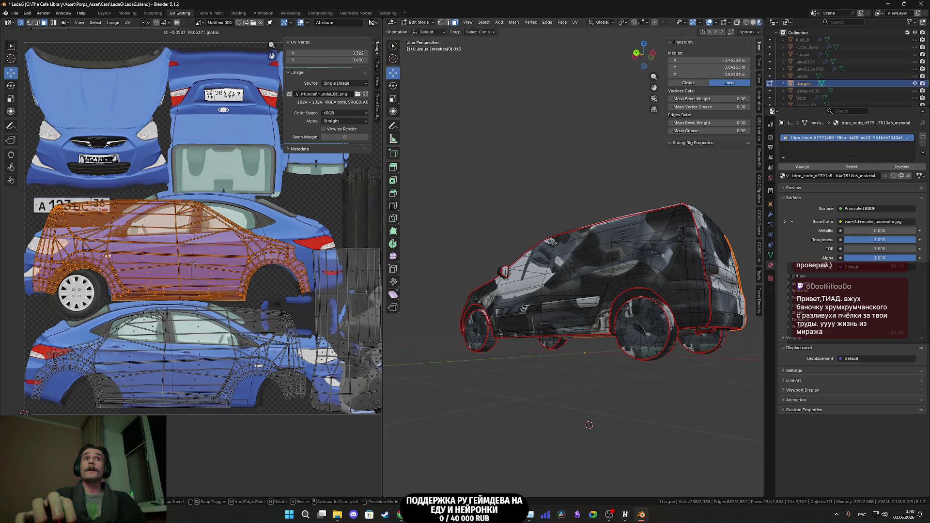
{"action": "left_click", "coordinate": [190, 268]}
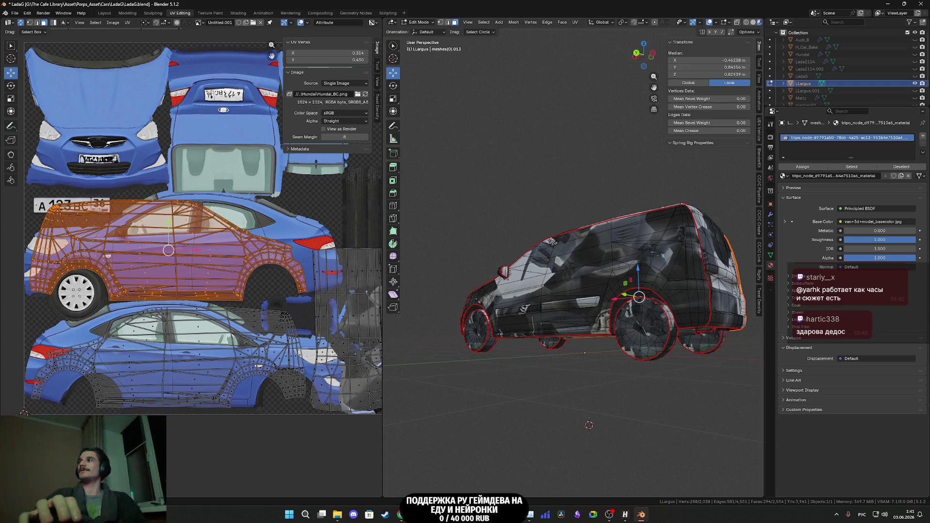
- Select only the small wheel-arch island and move it onto the texture
{"action": "scroll", "coordinate": [243, 287], "scroll_direction": "down", "scroll_amount": 4}
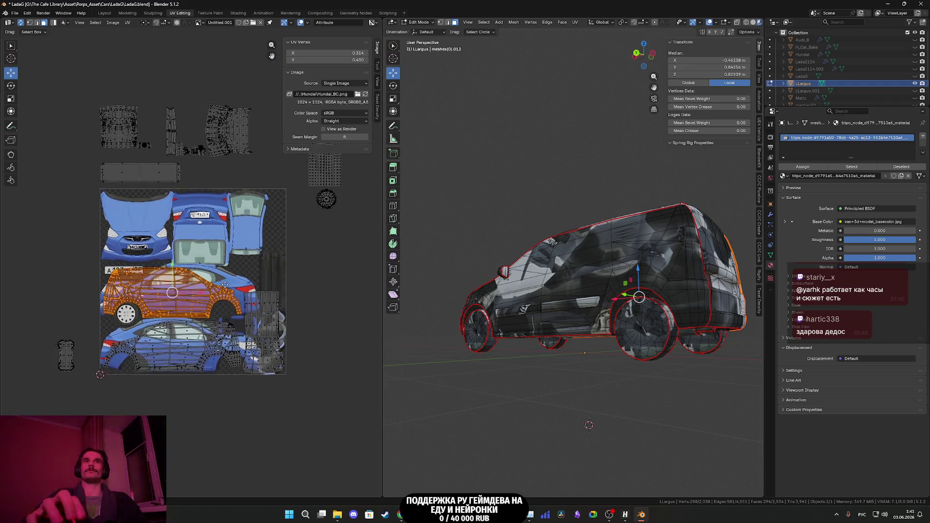
{"action": "key", "text": "a"}
{"action": "scroll", "coordinate": [228, 293], "scroll_direction": "up", "scroll_amount": 2}
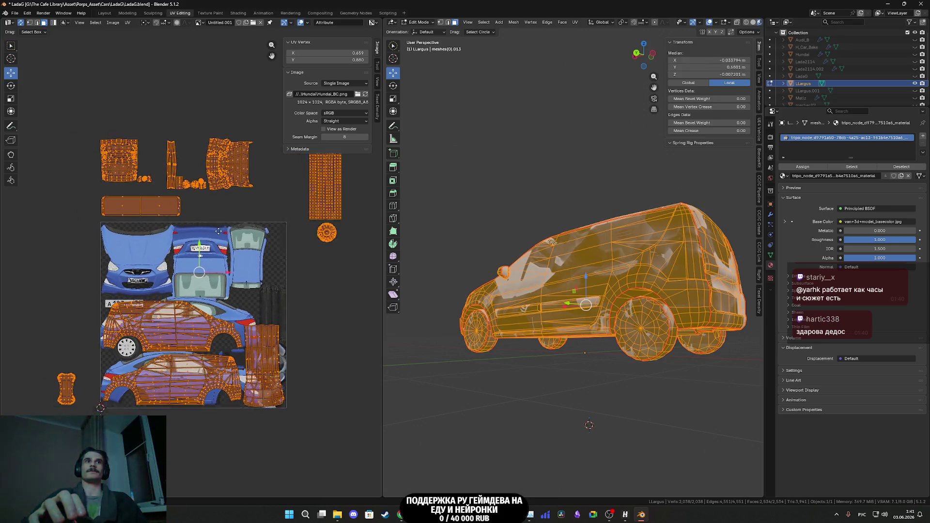
{"action": "scroll", "coordinate": [101, 386], "scroll_direction": "down", "scroll_amount": 2}
{"action": "left_click", "coordinate": [87, 374]}
{"action": "scroll", "coordinate": [60, 330], "scroll_direction": "down", "scroll_amount": 2}
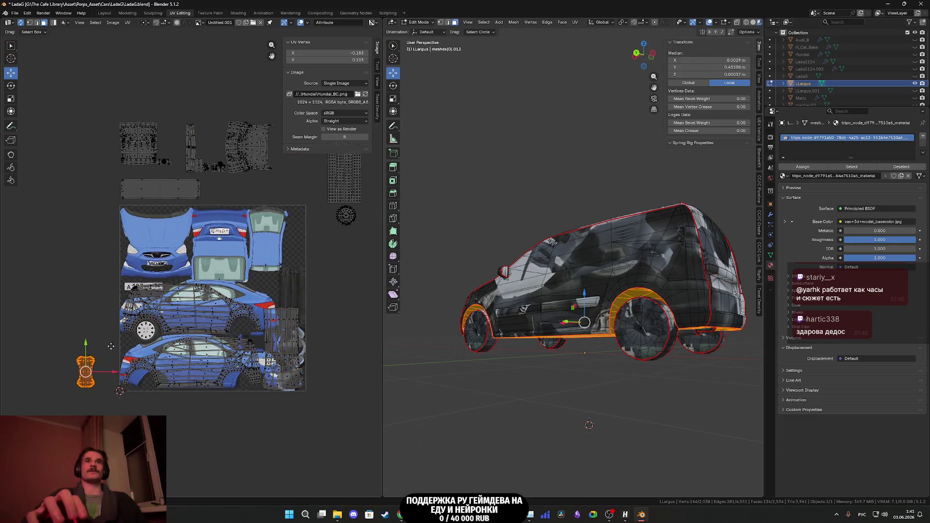
{"action": "scroll", "coordinate": [79, 318], "scroll_direction": "up", "scroll_amount": 2}
{"action": "scroll", "coordinate": [80, 318], "scroll_direction": "up", "scroll_amount": 3}
{"action": "key", "text": "g"}
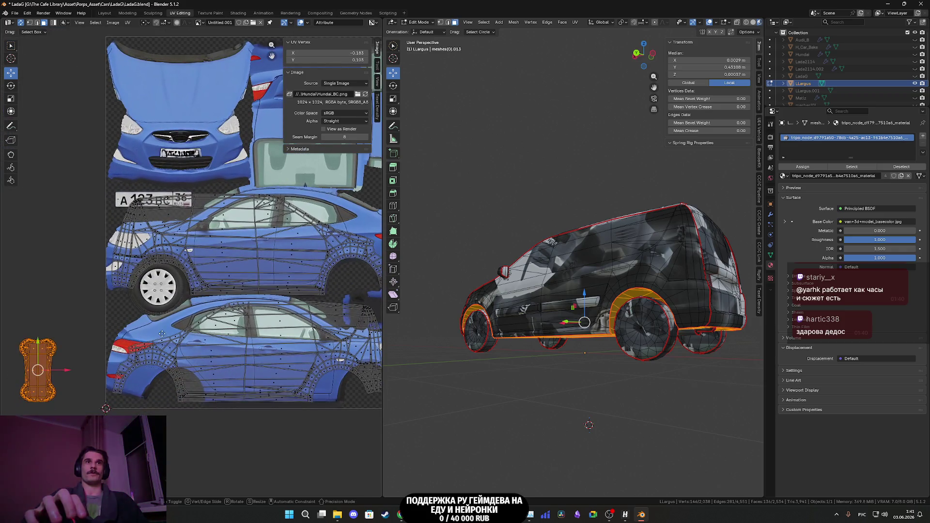
{"action": "left_click", "coordinate": [250, 289]}
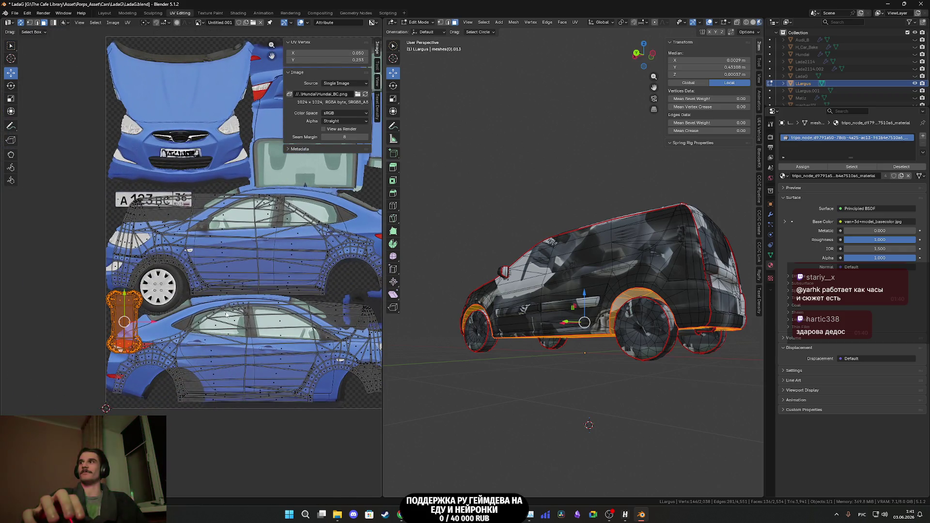
- Rotate, move and enlarge the wheel-arch island to cover the middle car-side wheel
{"action": "scroll", "coordinate": [102, 320], "scroll_direction": "up", "scroll_amount": 4}
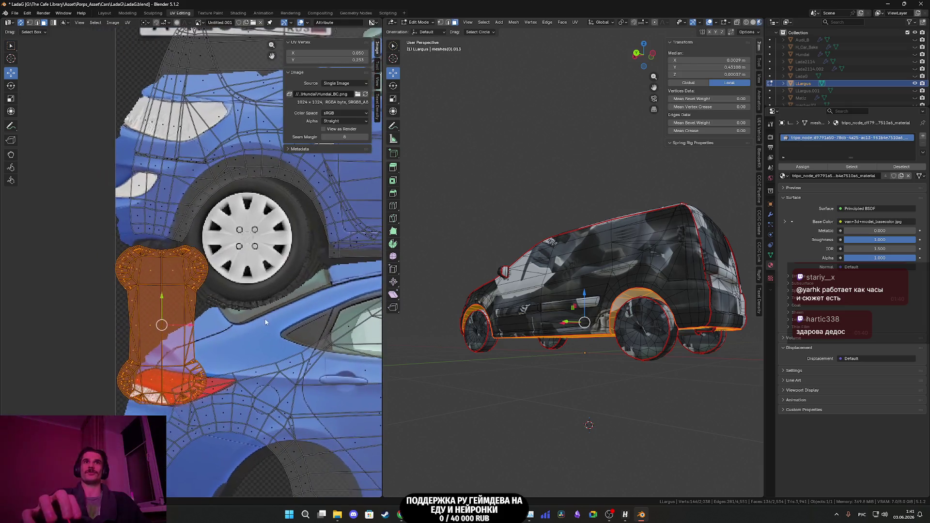
{"action": "key", "text": "s"}
{"action": "key", "text": "r"}
{"action": "key", "text": "g"}
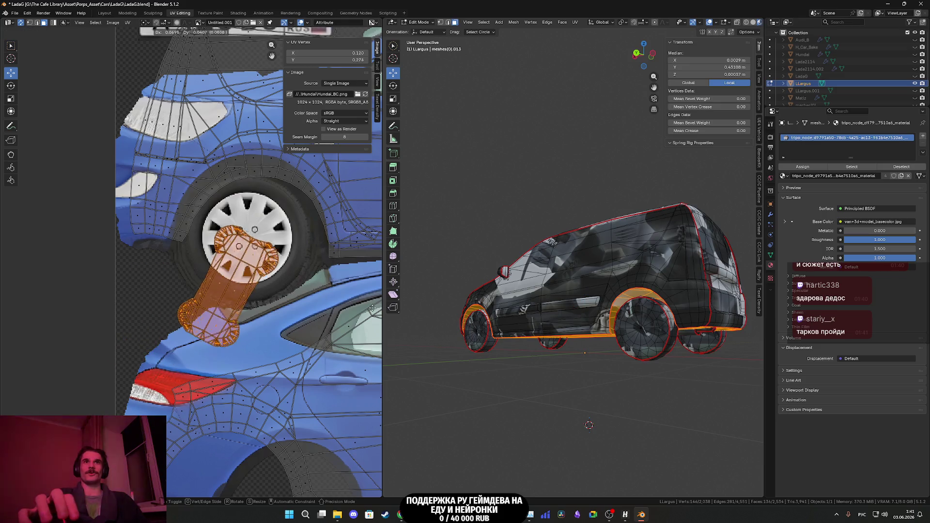
{"action": "key", "text": "s"}
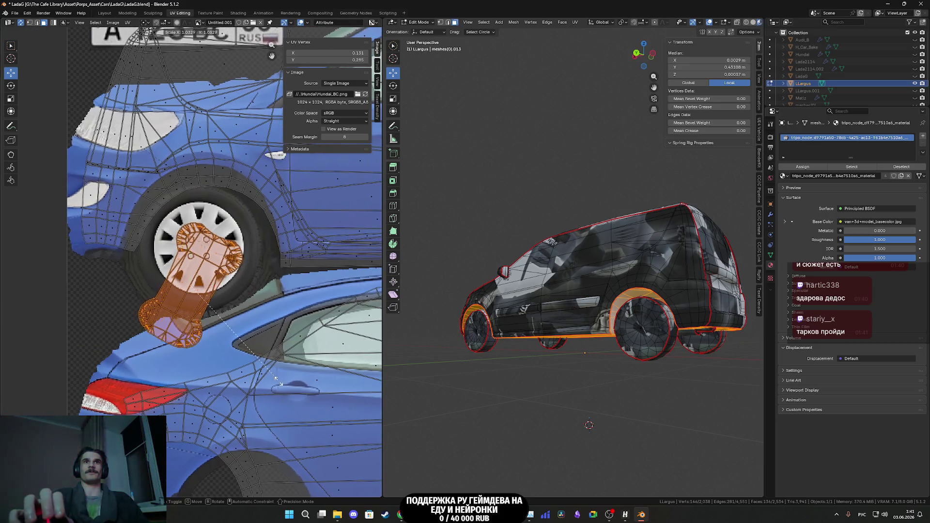
{"action": "left_click", "coordinate": [308, 413]}
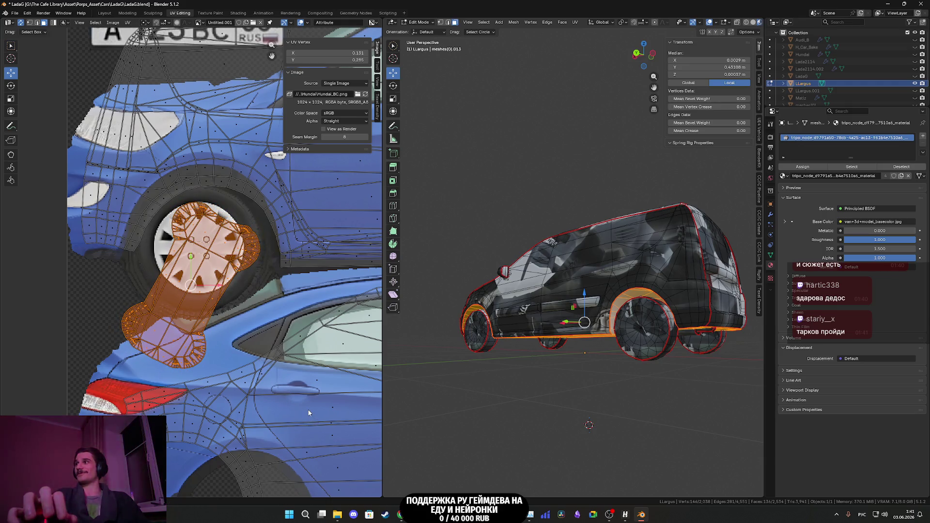
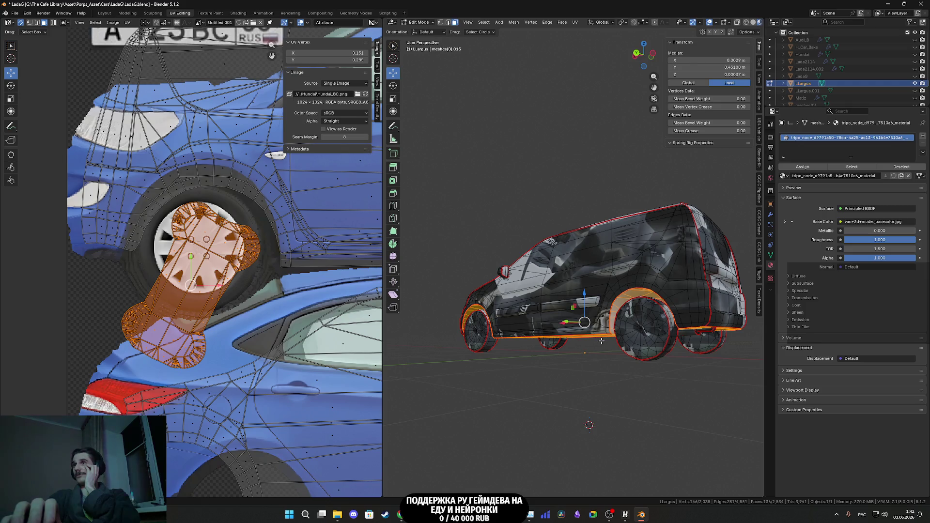
- Select both long side-strip UV islands and move them onto the texture's dark area
{"action": "scroll", "coordinate": [237, 330], "scroll_direction": "down", "scroll_amount": 8}
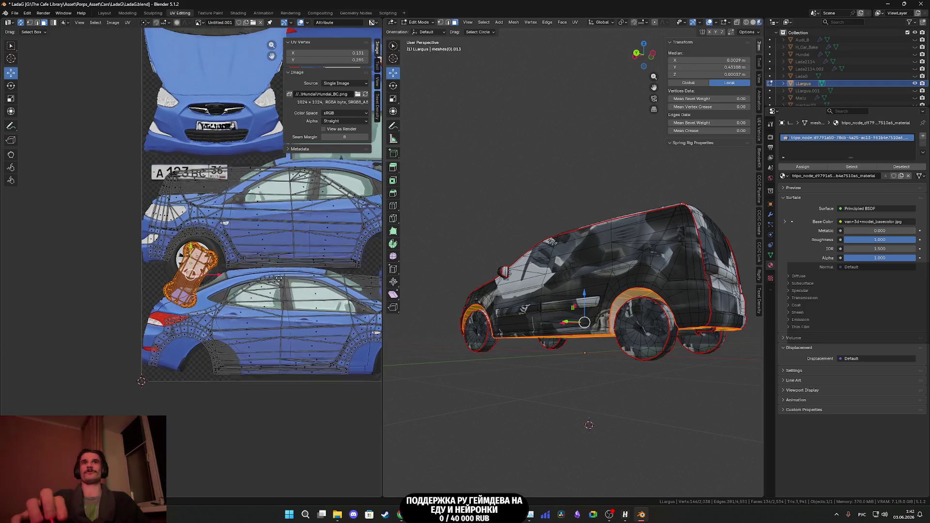
{"action": "key", "text": "a"}
{"action": "scroll", "coordinate": [238, 331], "scroll_direction": "up", "scroll_amount": 3}
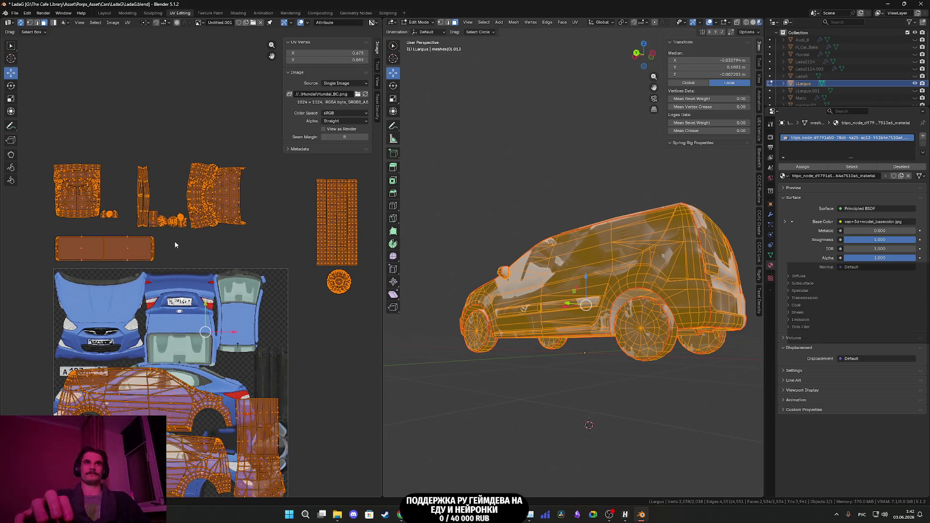
{"action": "scroll", "coordinate": [208, 298], "scroll_direction": "up", "scroll_amount": 5}
{"action": "middle_click_drag", "start_coordinate": [193, 291], "coordinate": [198, 314]}
{"action": "mouse_move", "coordinate": [192, 260]}
{"action": "left_mouse_down"}
{"action": "mouse_move", "coordinate": [133, 215]}
{"action": "mouse_move", "coordinate": [126, 178]}
{"action": "left_mouse_up"}
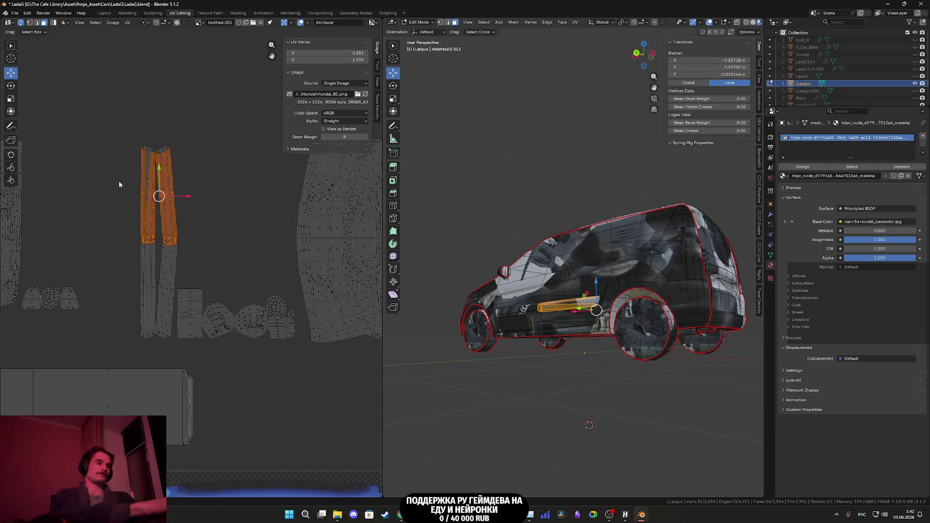
{"action": "key", "text": "ctrl+l"}
{"action": "scroll", "coordinate": [135, 200], "scroll_direction": "down", "scroll_amount": 1}
{"action": "middle_click_drag", "start_coordinate": [216, 303], "coordinate": [236, 150]}
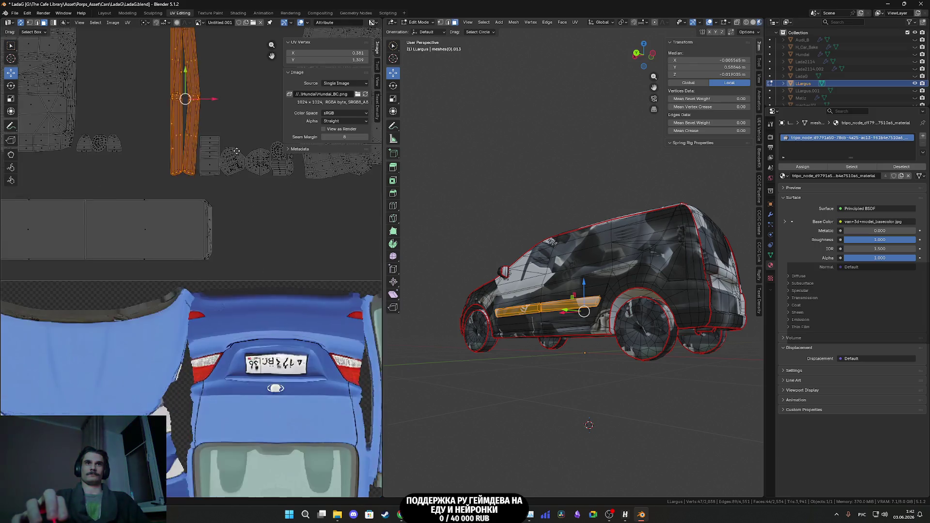
{"action": "scroll", "coordinate": [213, 232], "scroll_direction": "down", "scroll_amount": 3}
{"action": "middle_click_drag", "start_coordinate": [213, 232], "coordinate": [189, 202]}
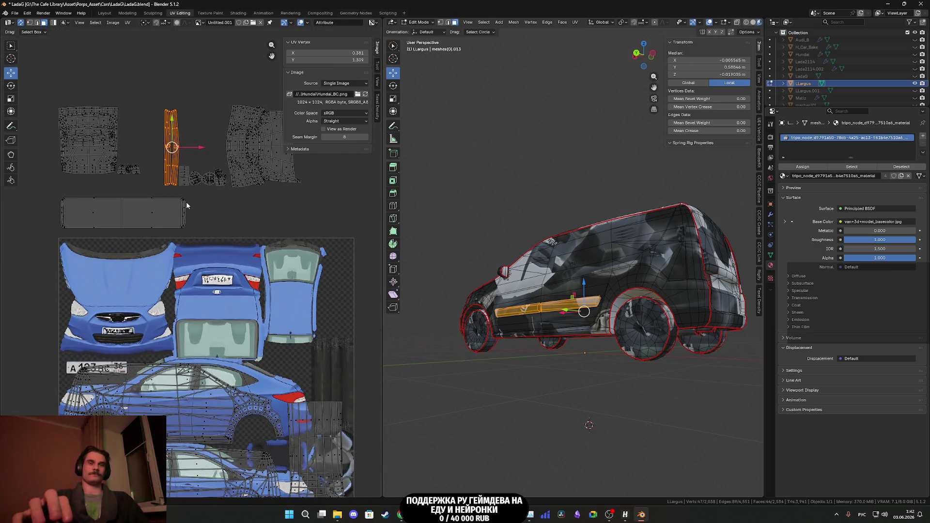
{"action": "key", "text": "g"}
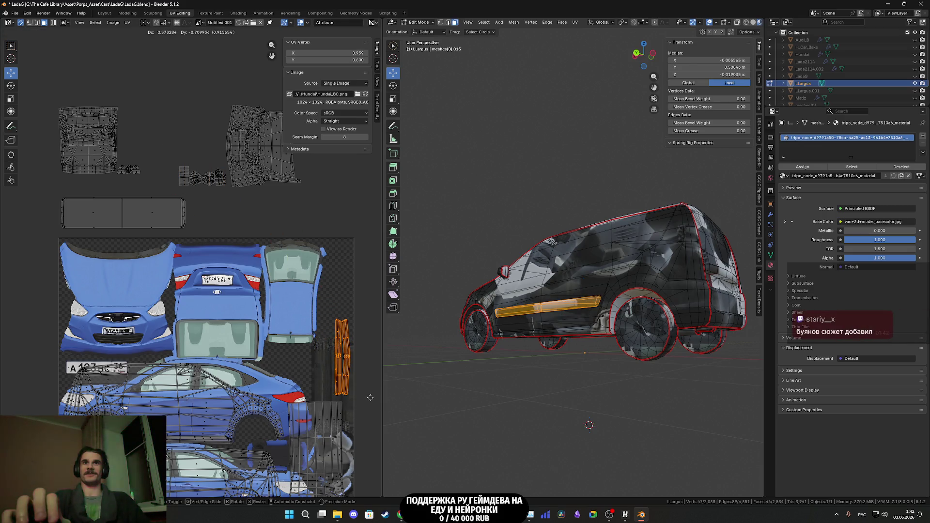
{"action": "left_click", "coordinate": [371, 402]}
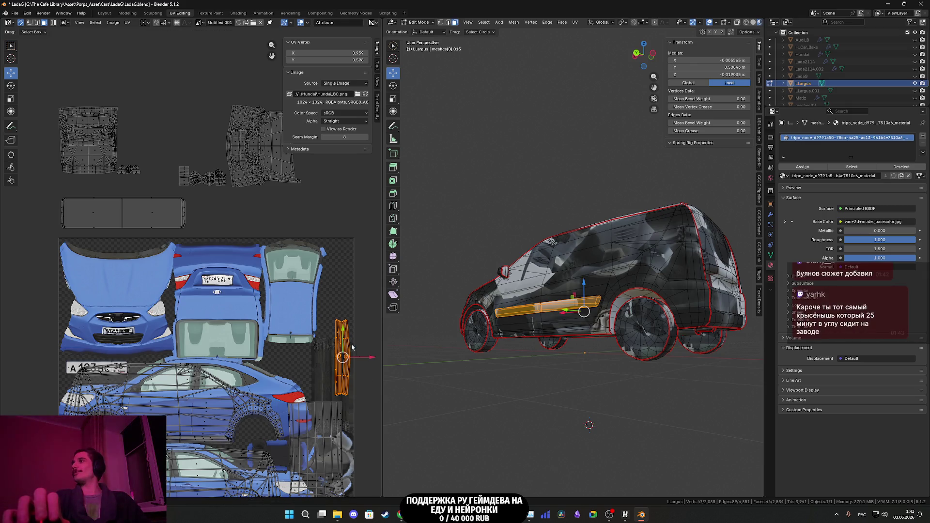
- Select the small rounded UV islands and begin moving them
{"action": "mouse_move", "coordinate": [144, 181]}
{"action": "middle_mouse_down"}
{"action": "mouse_move", "coordinate": [186, 227]}
{"action": "mouse_move", "coordinate": [197, 257]}
{"action": "middle_mouse_up"}
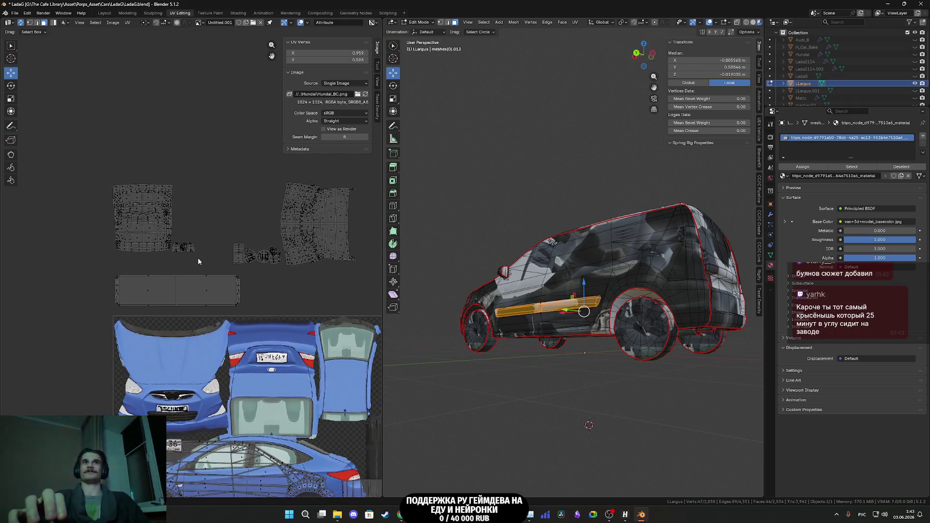
{"action": "scroll", "coordinate": [199, 251], "scroll_direction": "up", "scroll_amount": 4}
{"action": "mouse_move", "coordinate": [222, 243]}
{"action": "left_mouse_down"}
{"action": "mouse_move", "coordinate": [145, 192]}
{"action": "mouse_move", "coordinate": [145, 199]}
{"action": "left_mouse_up"}
{"action": "mouse_move", "coordinate": [472, 272]}
{"action": "middle_mouse_down"}
{"action": "mouse_move", "coordinate": [514, 291]}
{"action": "mouse_move", "coordinate": [689, 322]}
{"action": "mouse_move", "coordinate": [606, 261]}
{"action": "middle_mouse_up"}
{"action": "scroll", "coordinate": [557, 300], "scroll_direction": "up", "scroll_amount": 3}
{"action": "middle_click_drag", "start_coordinate": [213, 218], "coordinate": [76, 240]}
{"action": "key", "text": "g"}
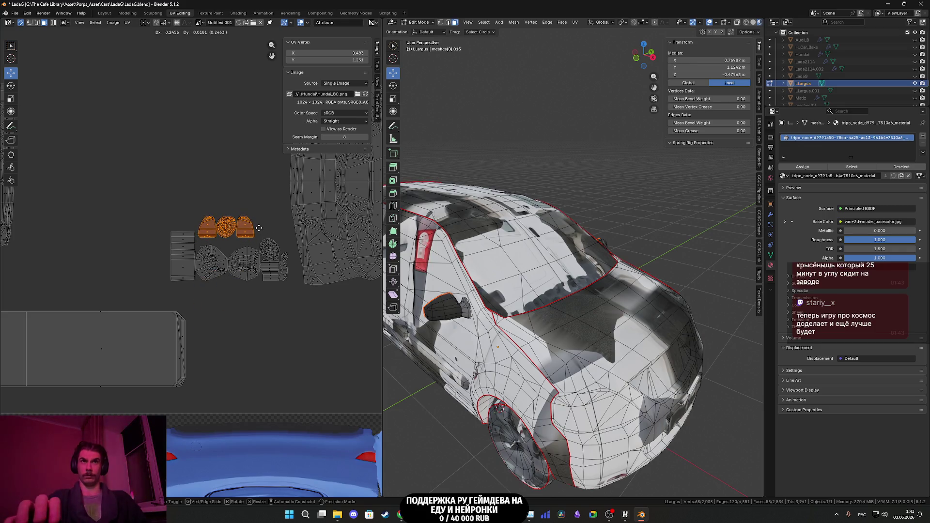
- Drop the rounded islands and shift the middle round island straight down along Y
{"action": "left_click", "coordinate": [280, 240]}
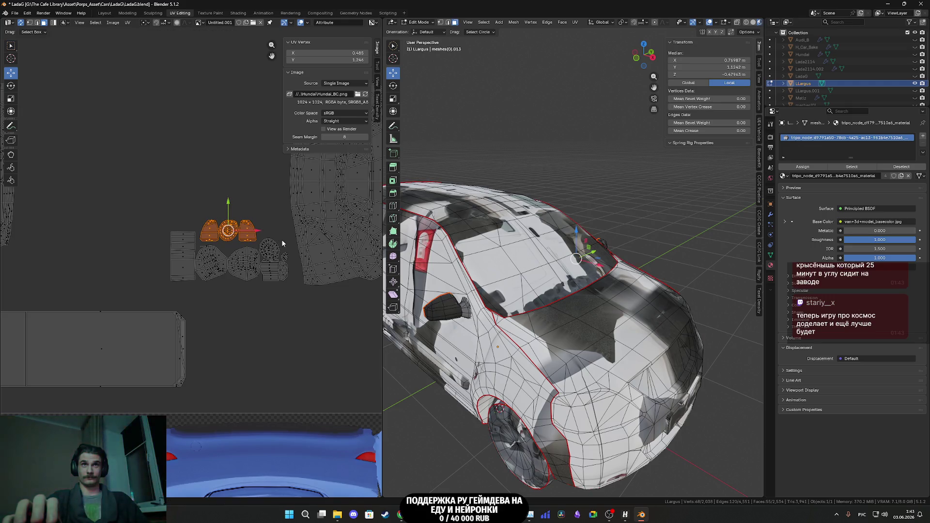
{"action": "scroll", "coordinate": [236, 238], "scroll_direction": "up", "scroll_amount": 4}
{"action": "left_click", "coordinate": [279, 176]}
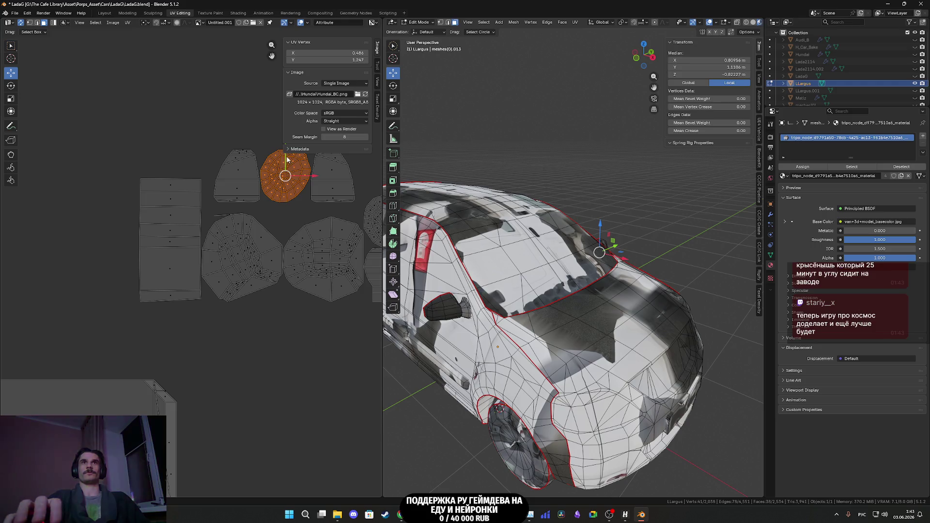
{"action": "key", "text": "g"}
{"action": "key", "text": "y"}
{"action": "left_click", "coordinate": [287, 185]}
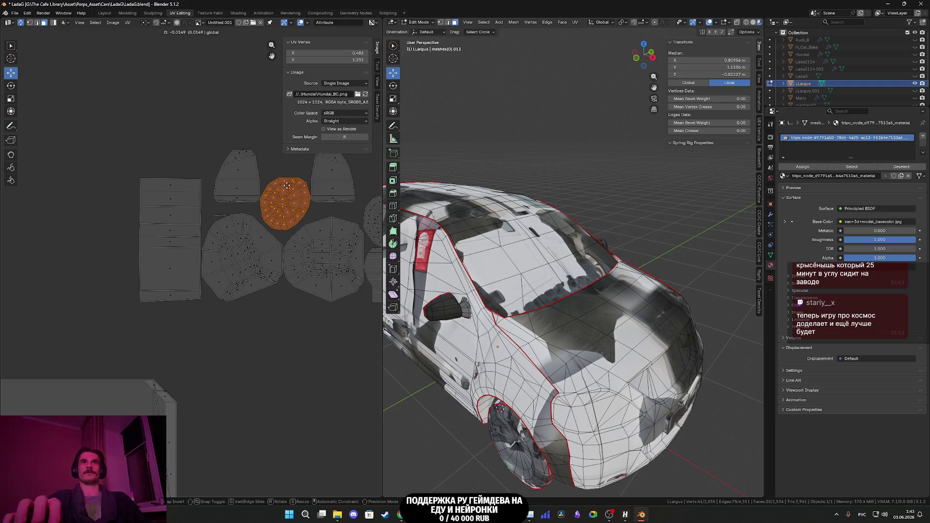
- Select the whole rectangular striped island and reposition it, leaving it in place
{"action": "middle_click_drag", "start_coordinate": [338, 184], "coordinate": [307, 204]}
{"action": "scroll", "coordinate": [307, 203], "scroll_direction": "up", "scroll_amount": 1}
{"action": "left_click", "coordinate": [307, 203]}
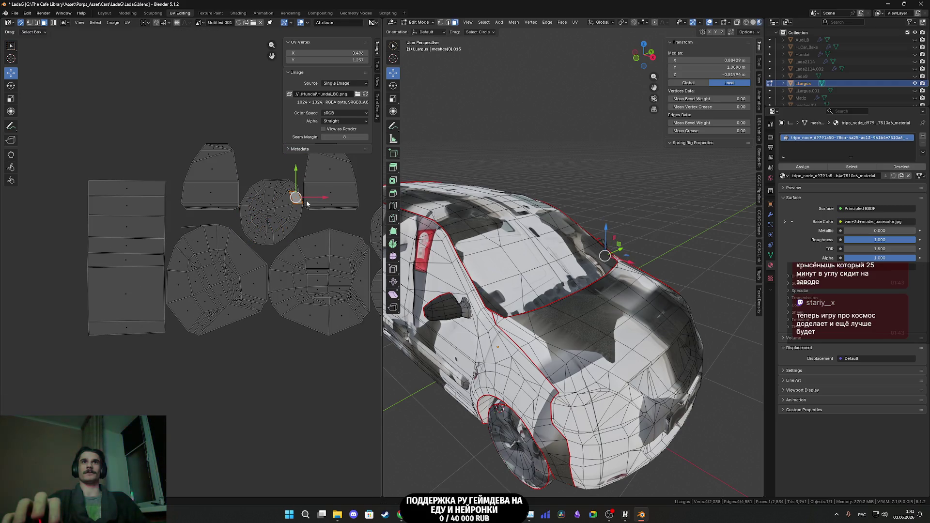
{"action": "left_click", "coordinate": [334, 193]}
{"action": "key", "text": "l"}
{"action": "middle_click_drag", "start_coordinate": [339, 192], "coordinate": [267, 249]}
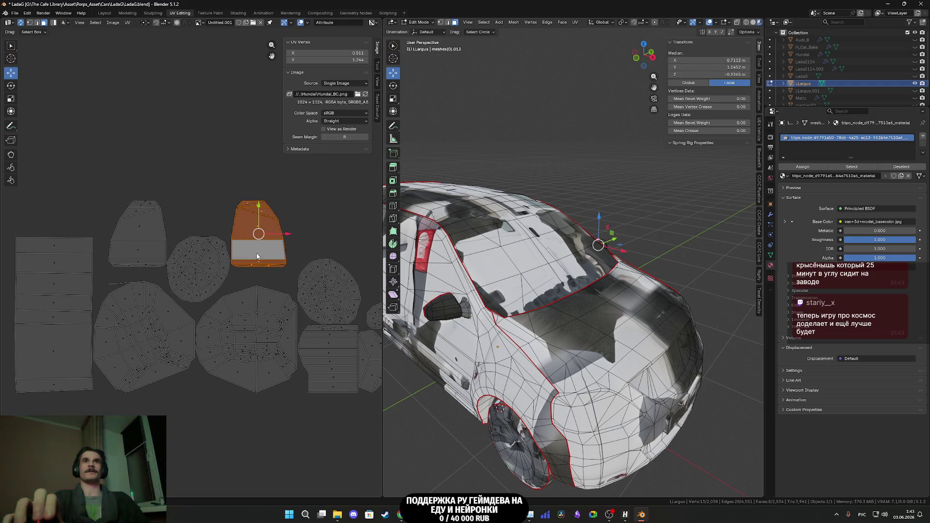
{"action": "key", "text": "g"}
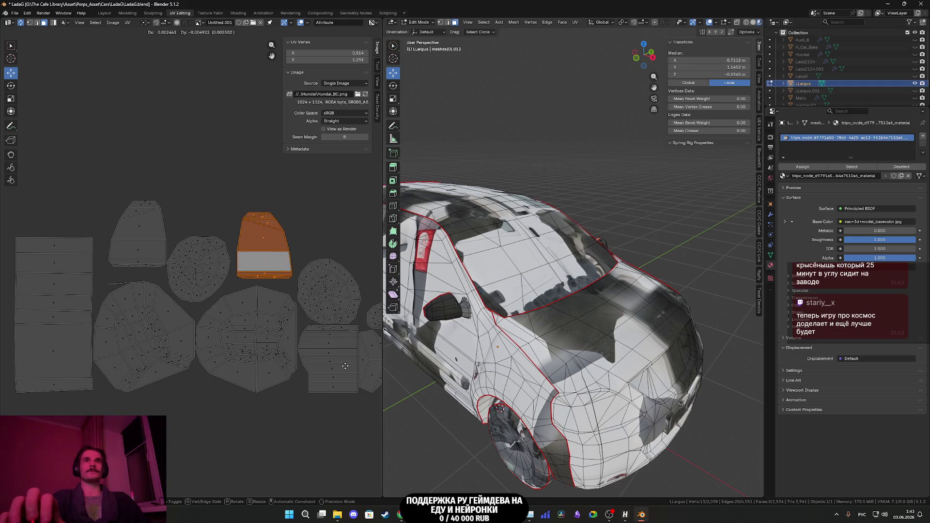
{"action": "left_click", "coordinate": [341, 374]}
- Move the top-left mirror island into the group, then box-select all mirror islands together
{"action": "left_click", "coordinate": [147, 244]}
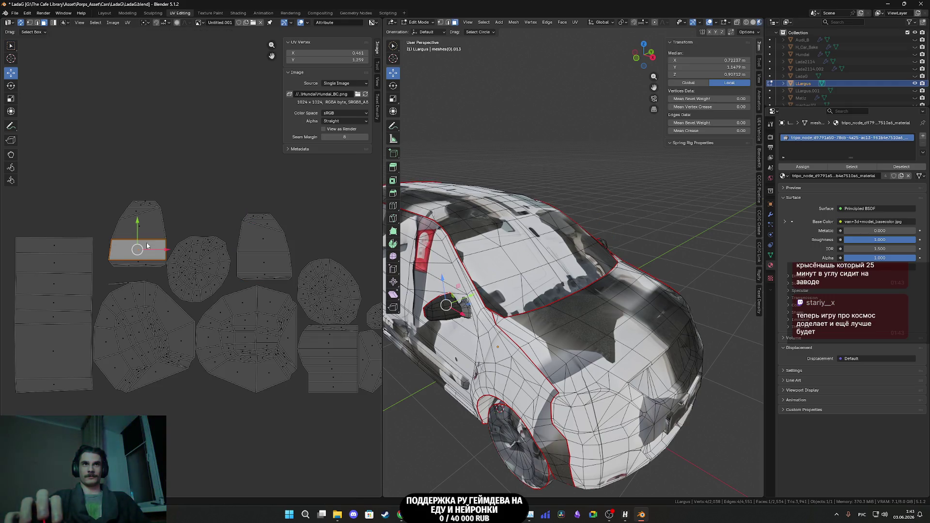
{"action": "key", "text": "l"}
{"action": "key", "text": "g"}
{"action": "left_click", "coordinate": [78, 339]}
{"action": "scroll", "coordinate": [234, 358], "scroll_direction": "down", "scroll_amount": 2}
{"action": "scroll", "coordinate": [234, 357], "scroll_direction": "down", "scroll_amount": 1}
{"action": "left_click_drag", "start_coordinate": [297, 343], "coordinate": [148, 224]}
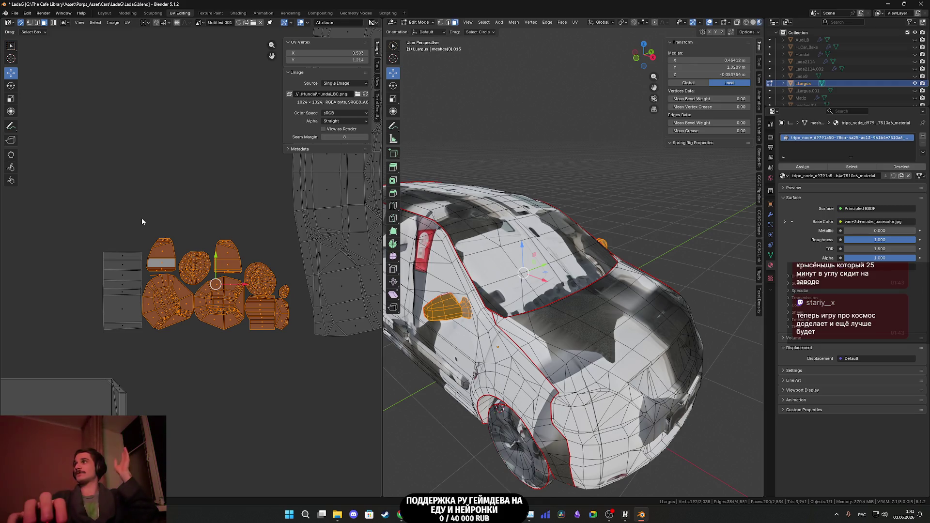
{"action": "scroll", "coordinate": [141, 217], "scroll_direction": "up", "scroll_amount": 1}
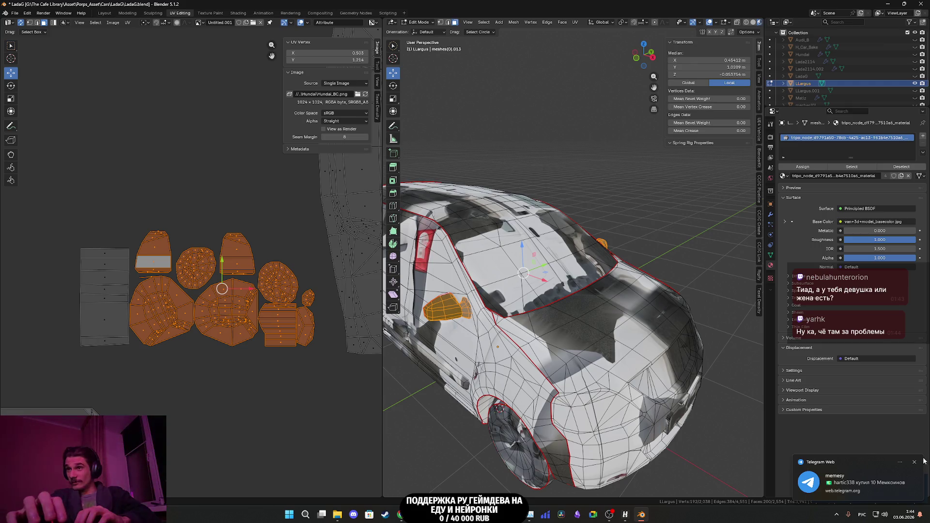
{"action": "left_click", "coordinate": [923, 481]}
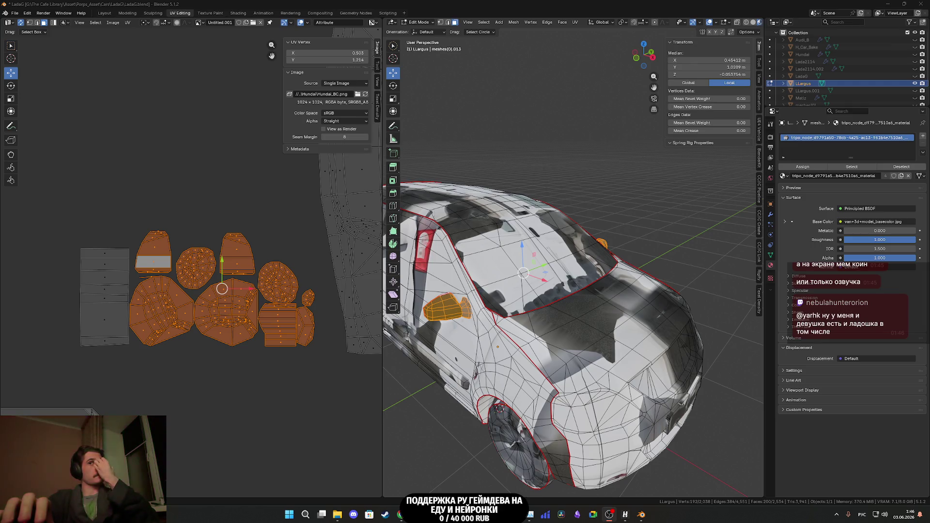
{"action": "scroll", "coordinate": [738, 350], "scroll_direction": "down", "scroll_amount": 3}
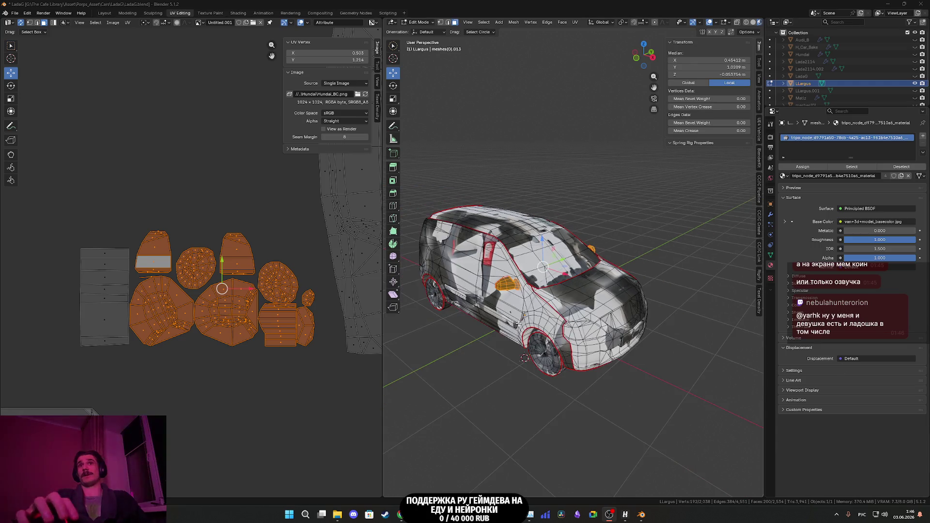
- Select the small part under the rear and move its UVs onto the car-side texture
{"action": "mouse_move", "coordinate": [738, 349]}
{"action": "middle_mouse_down"}
{"action": "mouse_move", "coordinate": [683, 284]}
{"action": "mouse_move", "coordinate": [469, 219]}
{"action": "middle_mouse_up"}
{"action": "scroll", "coordinate": [684, 284], "scroll_direction": "up", "scroll_amount": 4}
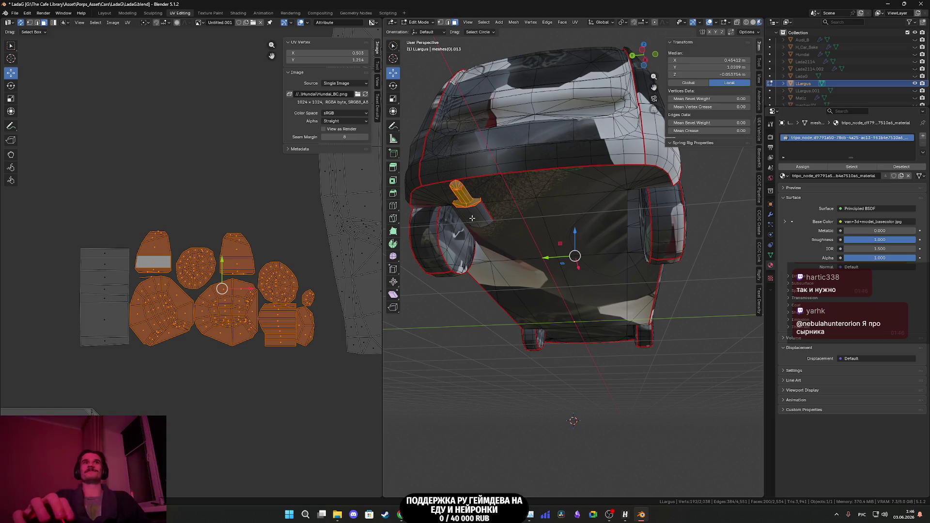
{"action": "key", "text": "l"}
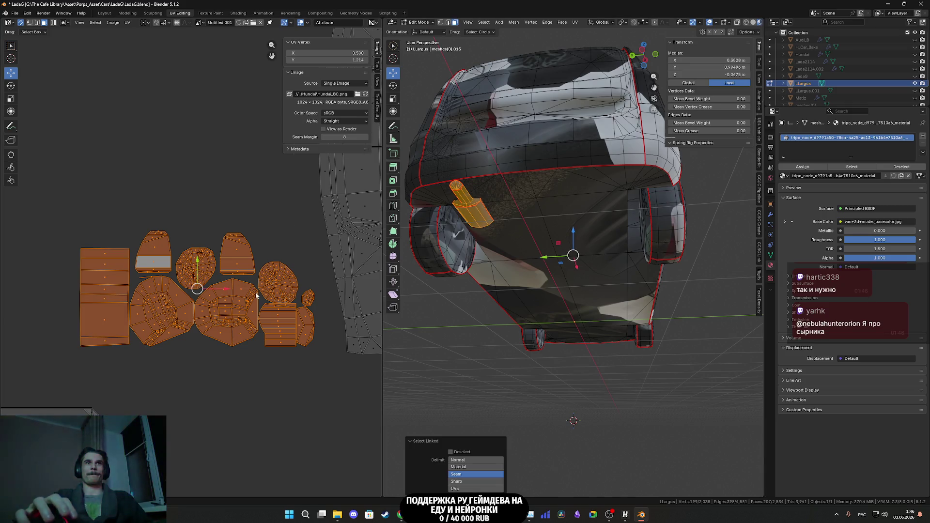
{"action": "scroll", "coordinate": [222, 308], "scroll_direction": "down", "scroll_amount": 3}
{"action": "scroll", "coordinate": [211, 303], "scroll_direction": "down", "scroll_amount": 2}
{"action": "scroll", "coordinate": [201, 298], "scroll_direction": "up", "scroll_amount": 5}
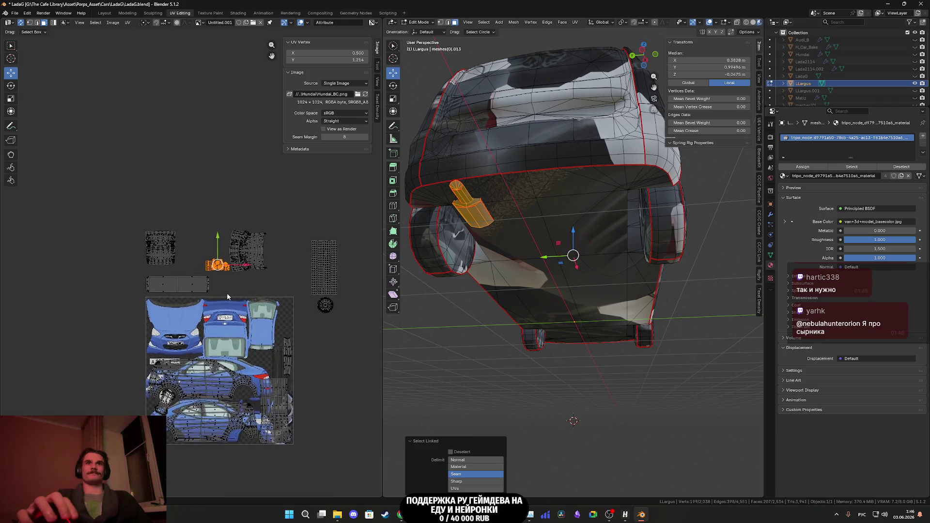
{"action": "key", "text": "g"}
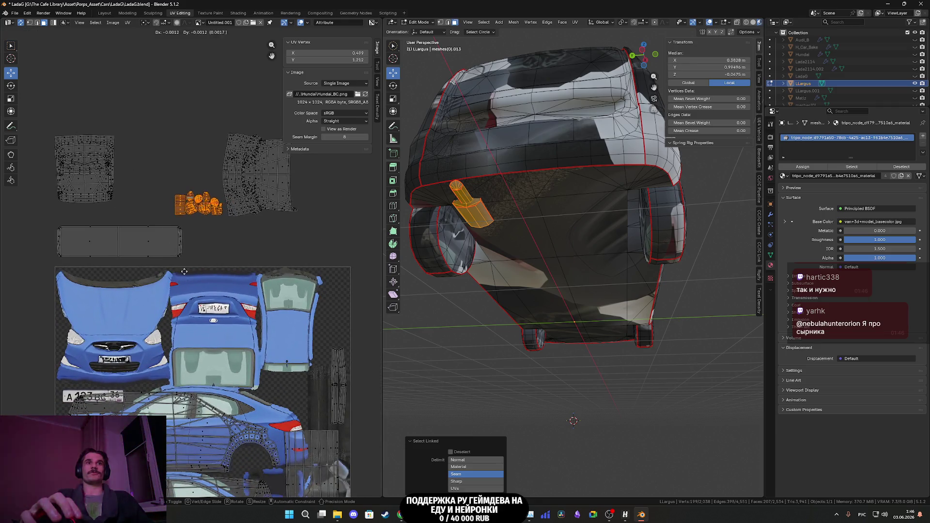
{"action": "left_click", "coordinate": [257, 494]}
- Drop the islands lower on the texture and start moving the leftmost island separately
{"action": "scroll", "coordinate": [291, 212], "scroll_direction": "up", "scroll_amount": 6}
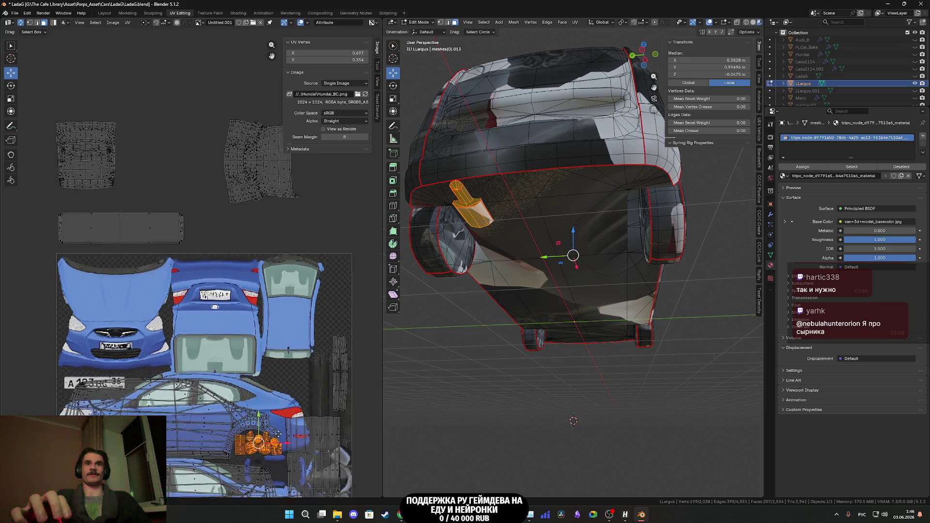
{"action": "scroll", "coordinate": [291, 211], "scroll_direction": "down", "scroll_amount": 3}
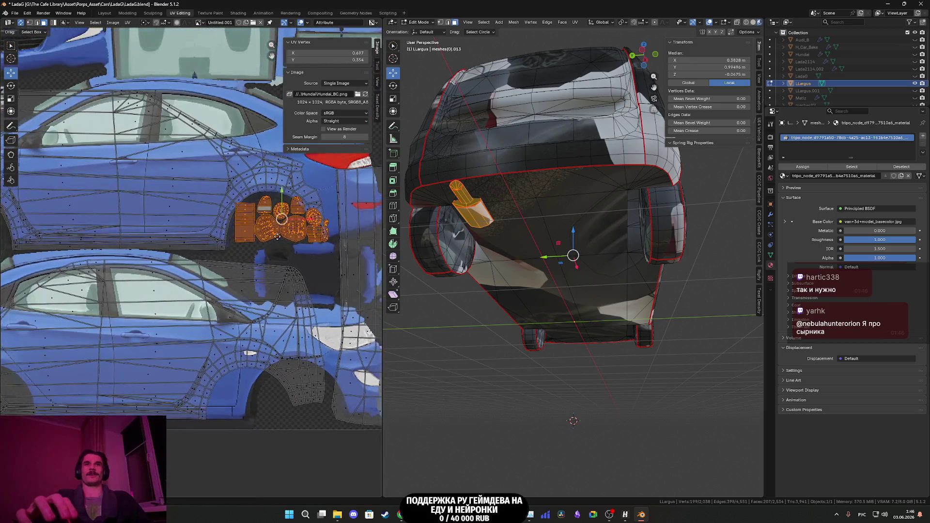
{"action": "key", "text": "g"}
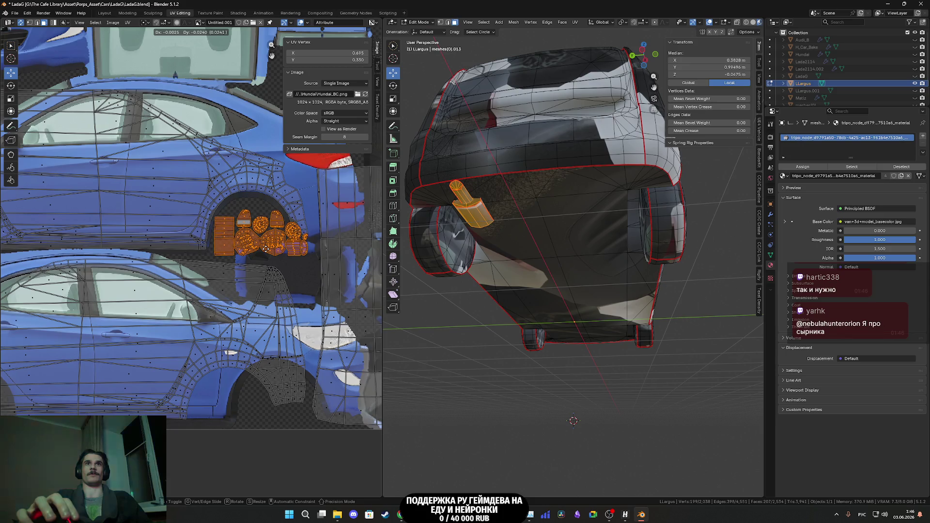
{"action": "left_click", "coordinate": [263, 474]}
{"action": "mouse_move", "coordinate": [262, 475]}
{"action": "middle_mouse_down"}
{"action": "mouse_move", "coordinate": [306, 383]}
{"action": "mouse_move", "coordinate": [375, 393]}
{"action": "mouse_move", "coordinate": [369, 376]}
{"action": "mouse_move", "coordinate": [255, 319]}
{"action": "middle_mouse_up"}
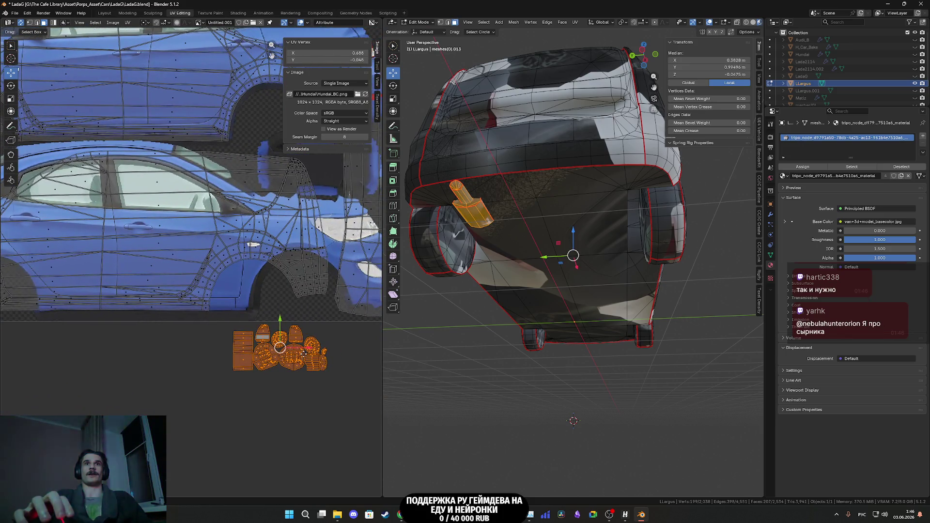
{"action": "scroll", "coordinate": [280, 365], "scroll_direction": "up", "scroll_amount": 4}
{"action": "left_click_drag", "start_coordinate": [308, 432], "coordinate": [286, 359]}
{"action": "middle_click_drag", "start_coordinate": [286, 360], "coordinate": [291, 405]}
{"action": "key", "text": "g"}
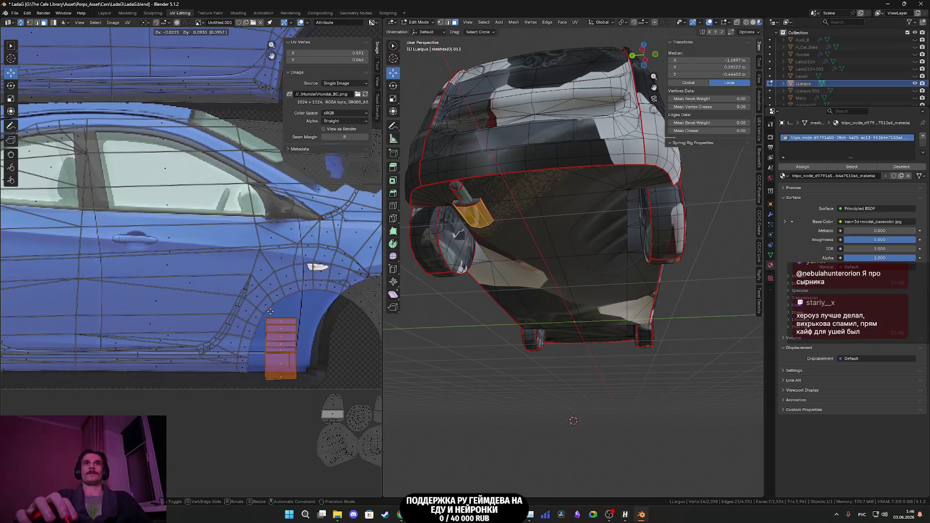
- Place the left island, then move the cluster of small underbody islands onto the car texture
{"action": "left_click", "coordinate": [272, 311]}
{"action": "middle_click_drag", "start_coordinate": [373, 480], "coordinate": [263, 437]}
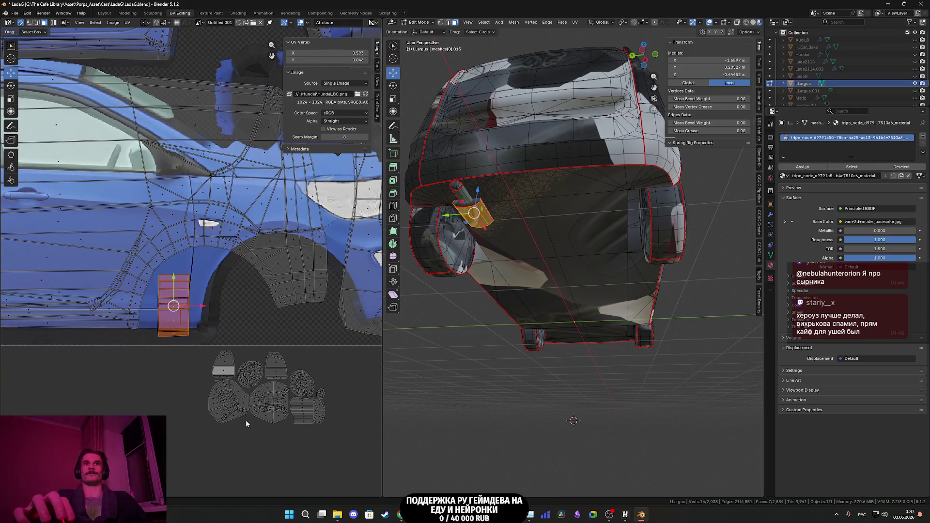
{"action": "left_click_drag", "start_coordinate": [246, 421], "coordinate": [210, 344]}
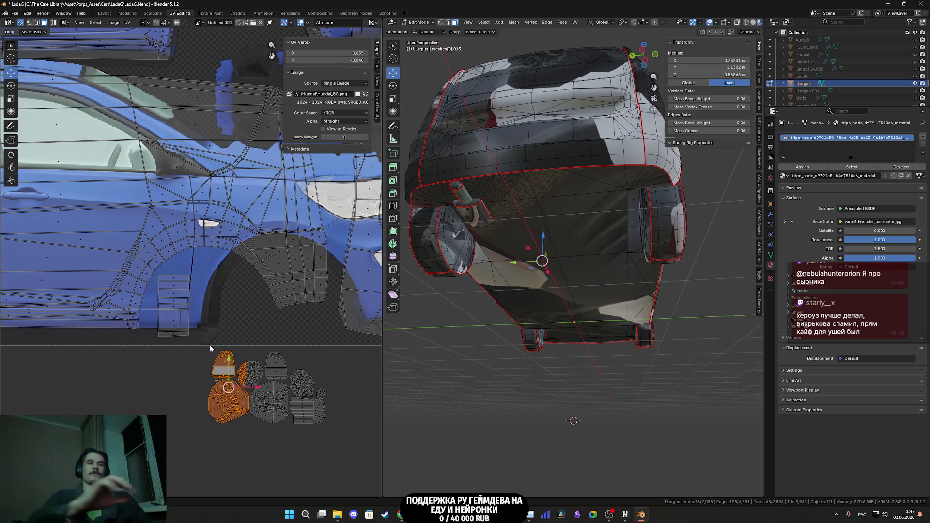
{"action": "key", "text": "ctrl+l"}
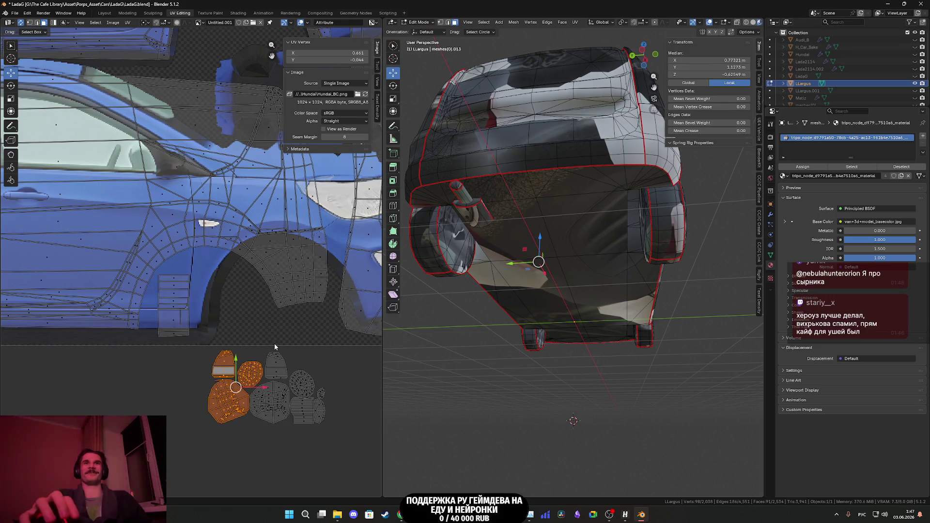
{"action": "middle_click_drag", "start_coordinate": [274, 347], "coordinate": [291, 359]}
{"action": "key", "text": "g"}
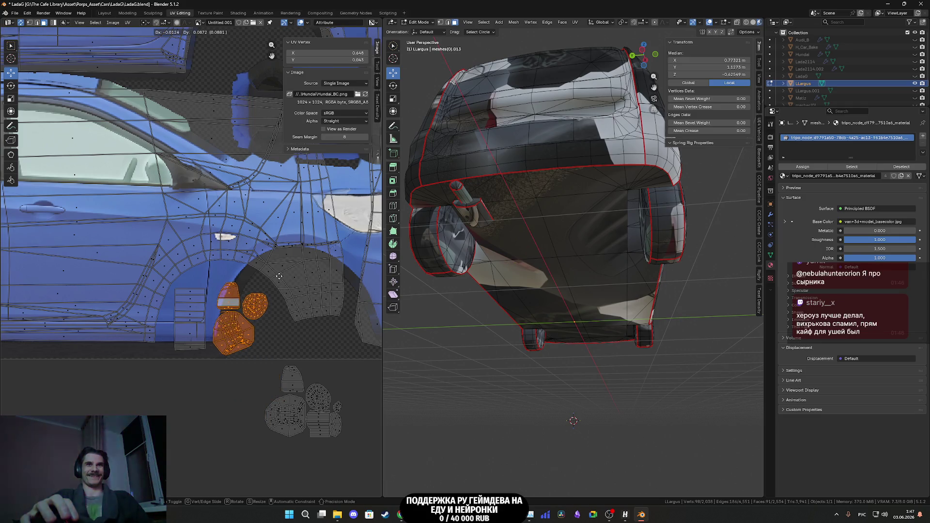
{"action": "left_click", "coordinate": [280, 271]}
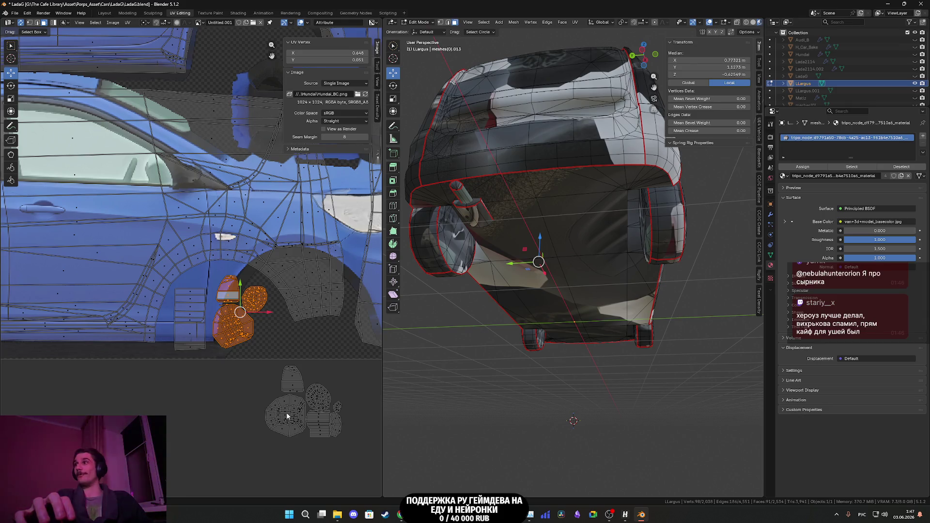
- Nudge the small top island up-left and the round island slightly up-right
{"action": "scroll", "coordinate": [286, 414], "scroll_direction": "up", "scroll_amount": 1}
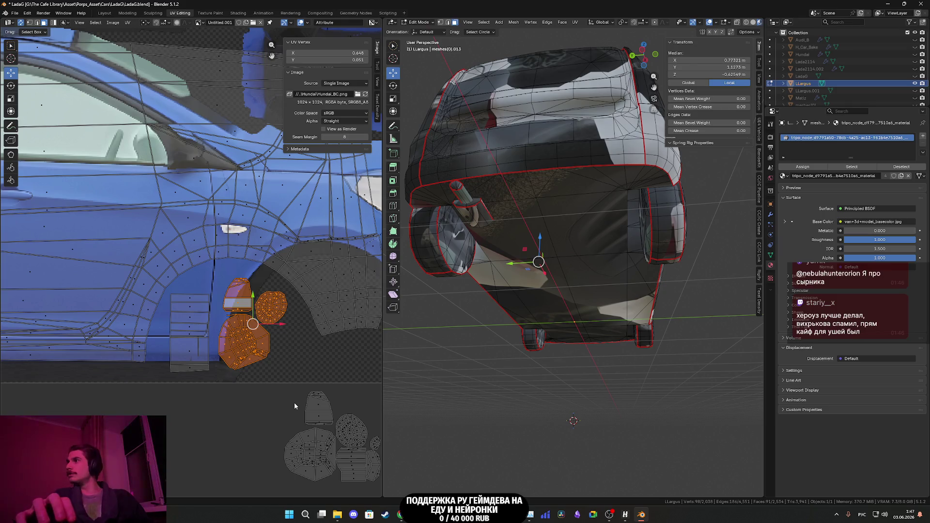
{"action": "scroll", "coordinate": [294, 397], "scroll_direction": "up", "scroll_amount": 1}
{"action": "left_click", "coordinate": [249, 311]}
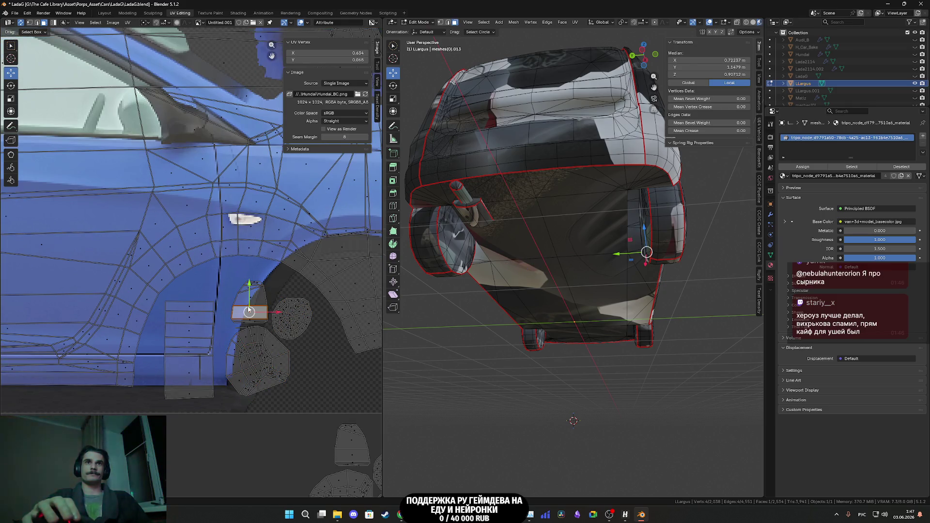
{"action": "key", "text": "ctrl+l"}
{"action": "left_click_drag", "start_coordinate": [249, 301], "coordinate": [243, 290]}
{"action": "left_click", "coordinate": [286, 316]}
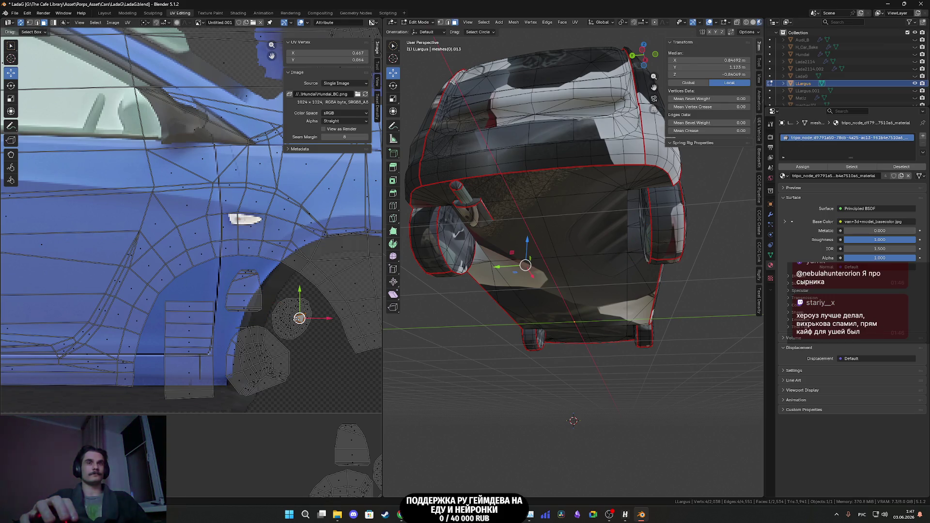
{"action": "key", "text": "ctrl+l"}
{"action": "left_click_drag", "start_coordinate": [307, 319], "coordinate": [307, 318]}
- Move the lower-left group of islands inside the rear wheel arch
{"action": "scroll", "coordinate": [308, 317], "scroll_direction": "down", "scroll_amount": 4}
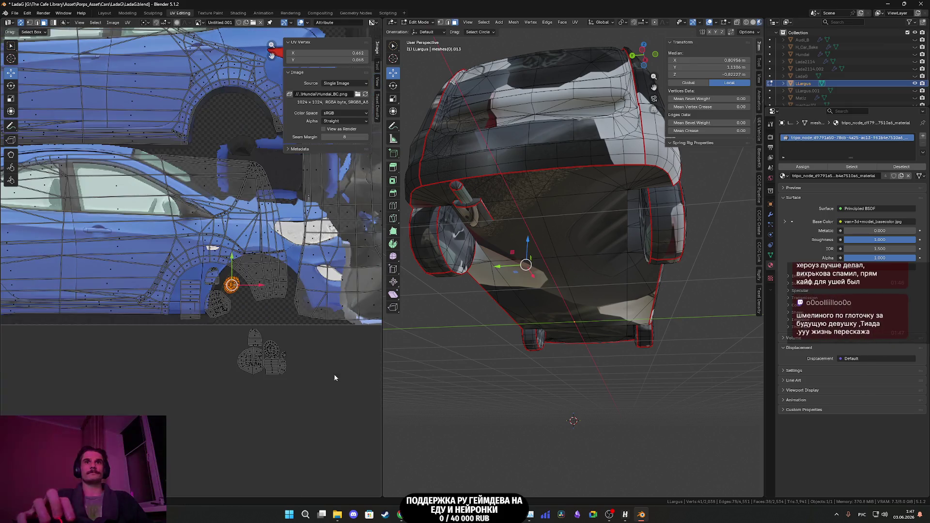
{"action": "left_click_drag", "start_coordinate": [306, 396], "coordinate": [239, 330]}
{"action": "scroll", "coordinate": [10, 380], "scroll_direction": "up", "scroll_amount": 4}
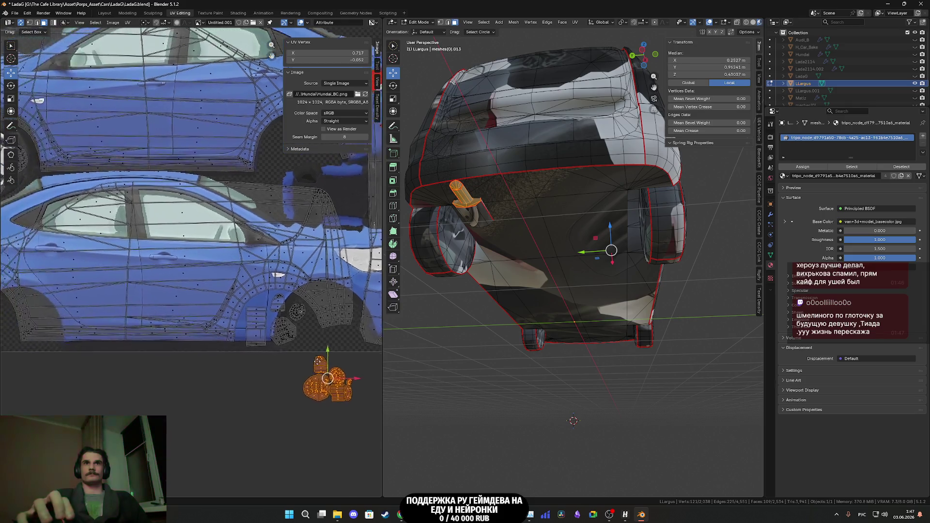
{"action": "key", "text": "g"}
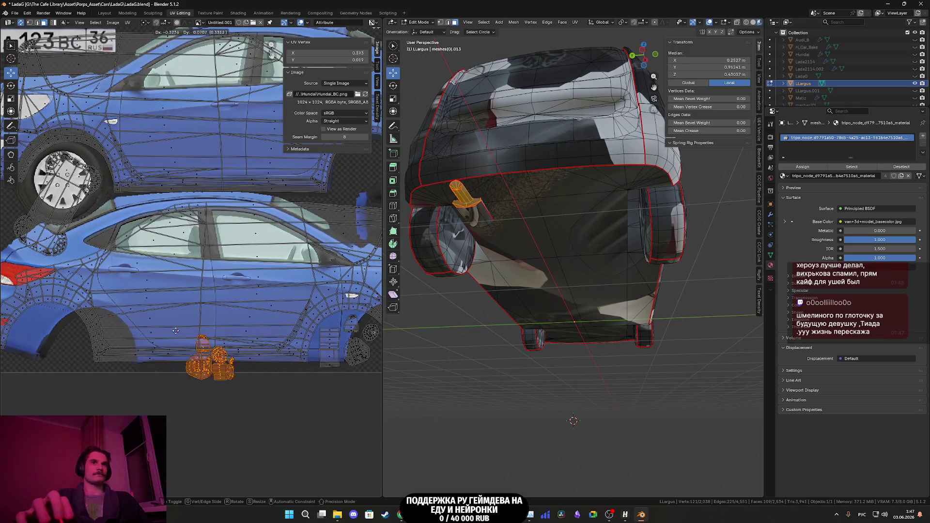
{"action": "left_click", "coordinate": [174, 340]}
{"action": "scroll", "coordinate": [175, 343], "scroll_direction": "up", "scroll_amount": 5}
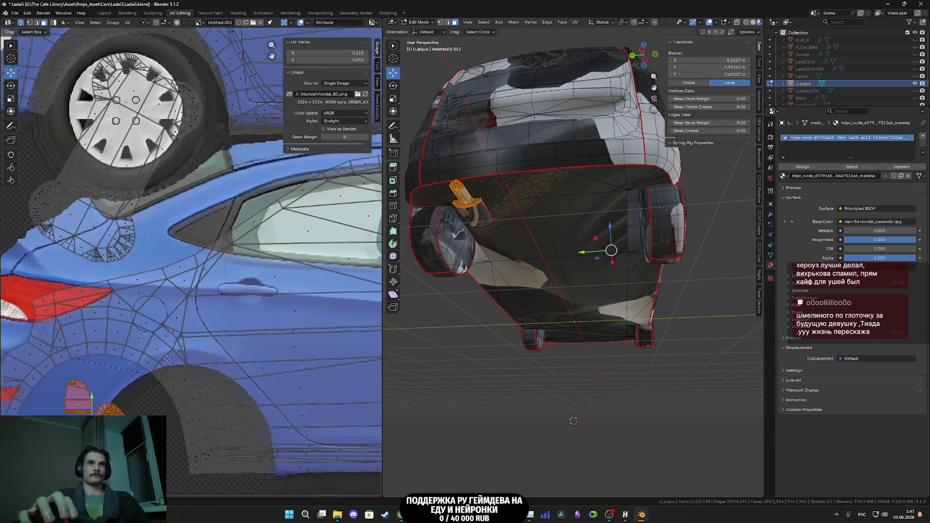
- Fine-tune the large island into the wheel arch and adjust the strip and small islands
{"action": "key", "text": "alt+a"}
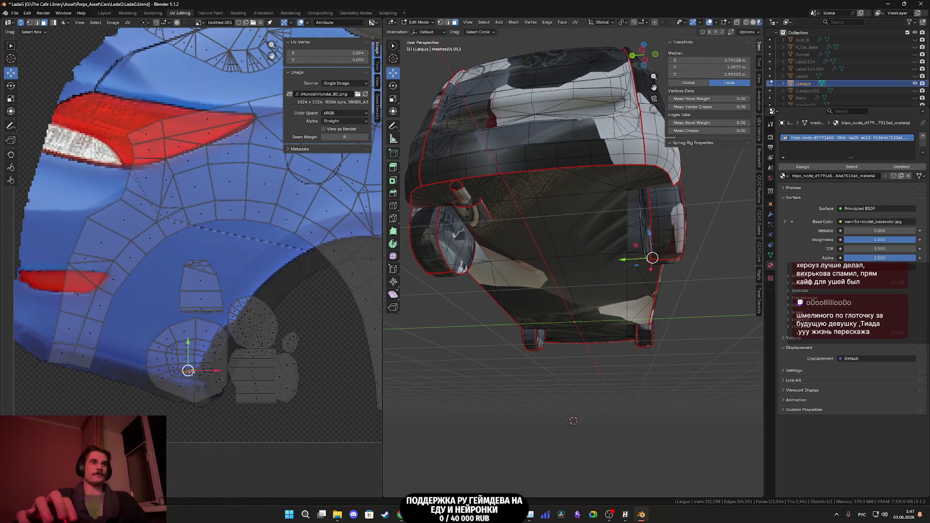
{"action": "left_click", "coordinate": [194, 371]}
{"action": "left_click_drag", "start_coordinate": [193, 371], "coordinate": [171, 384]}
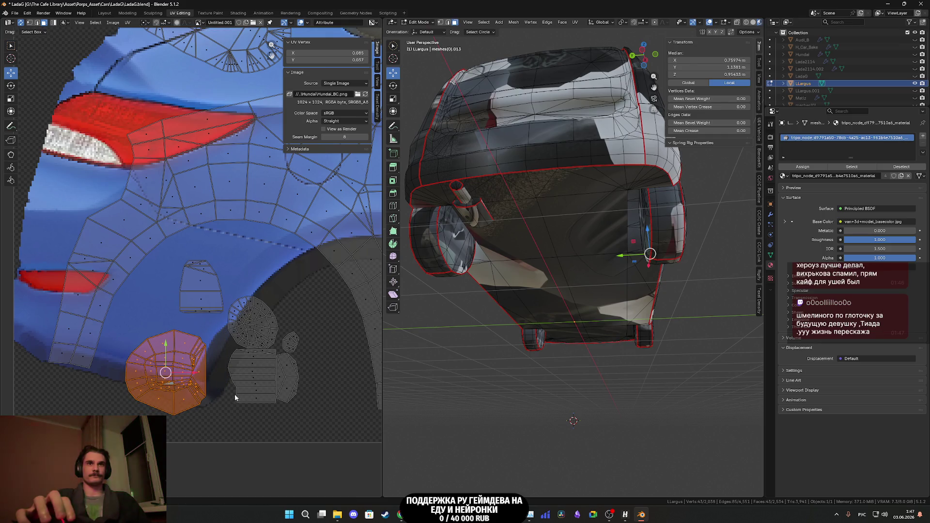
{"action": "left_click", "coordinate": [293, 385]}
{"action": "left_click_drag", "start_coordinate": [295, 386], "coordinate": [324, 399]}
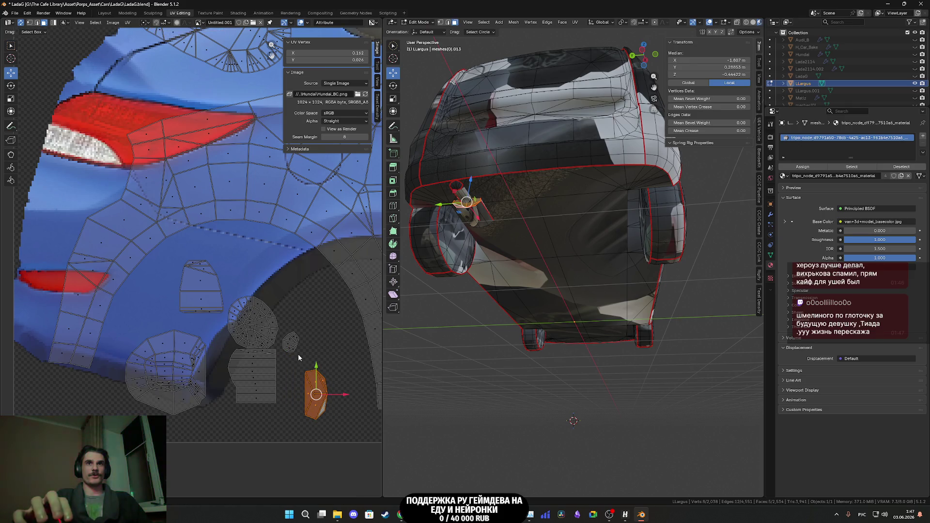
{"action": "left_click", "coordinate": [303, 344]}
{"action": "mouse_move", "coordinate": [305, 344]}
{"action": "left_mouse_down"}
{"action": "mouse_move", "coordinate": [315, 338]}
{"action": "mouse_move", "coordinate": [239, 309]}
{"action": "mouse_move", "coordinate": [247, 278]}
{"action": "left_mouse_up"}
- Place the round island, then select all UVs to see the full layout
{"action": "key", "text": "ctrl+l"}
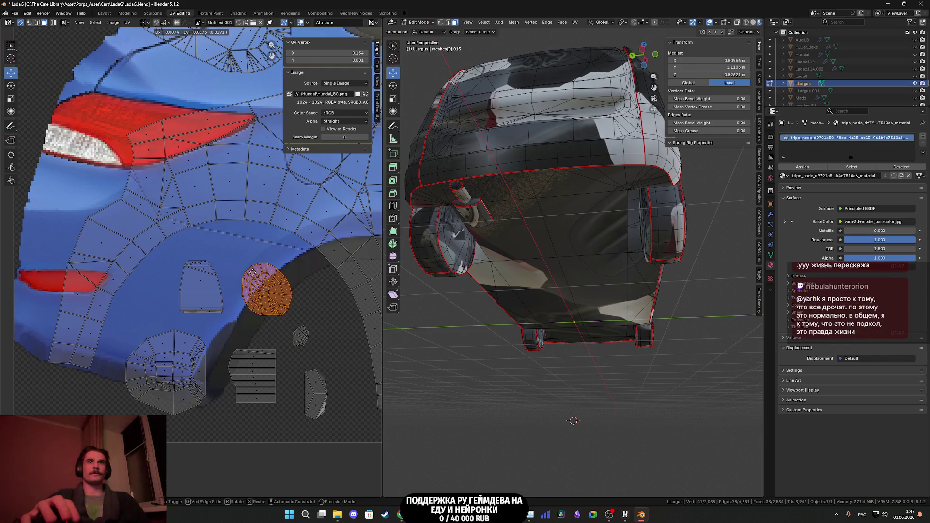
{"action": "left_click", "coordinate": [262, 286]}
{"action": "scroll", "coordinate": [269, 290], "scroll_direction": "down", "scroll_amount": 5}
{"action": "key", "text": "a"}
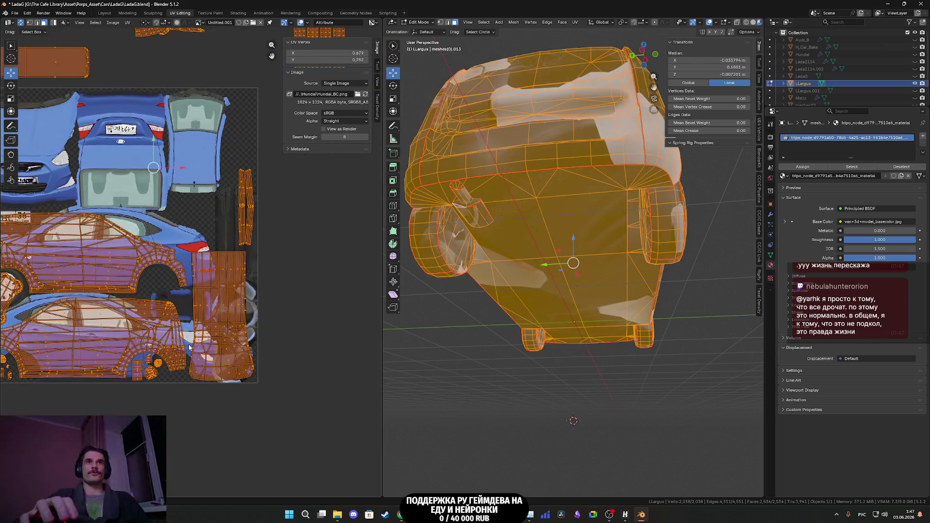
{"action": "scroll", "coordinate": [194, 339], "scroll_direction": "down", "scroll_amount": 4}
{"action": "middle_click_drag", "start_coordinate": [285, 332], "coordinate": [362, 343]}
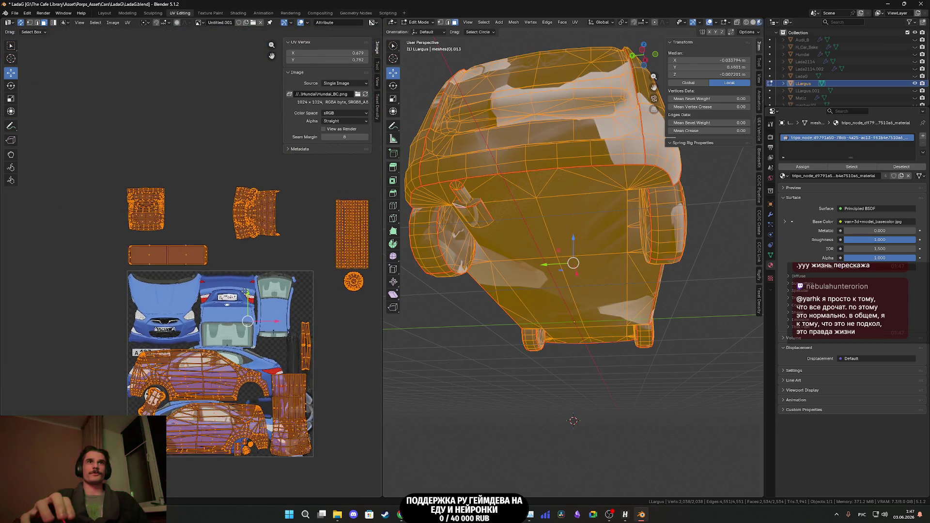
- Enlarge the roof UV island and move it over the texture
{"action": "left_click", "coordinate": [163, 209]}
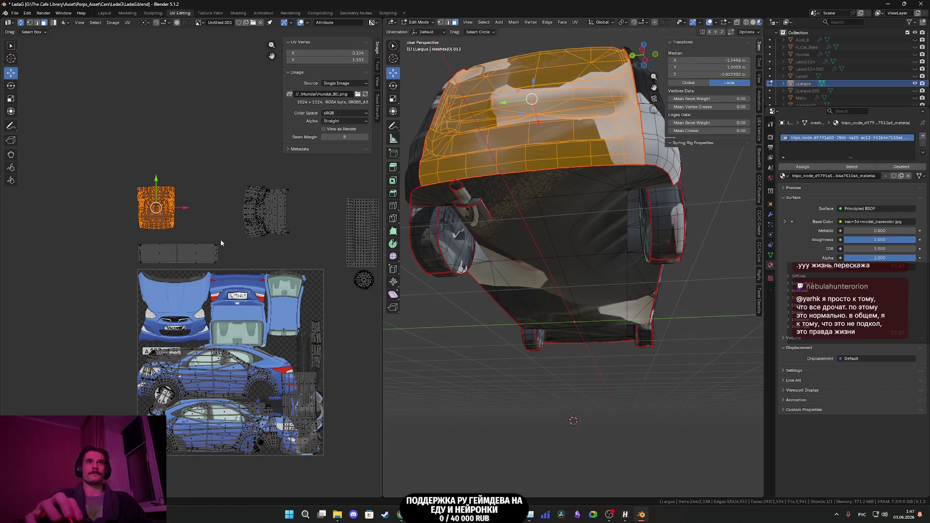
{"action": "key", "text": "s"}
{"action": "left_click", "coordinate": [245, 245]}
{"action": "key", "text": "g"}
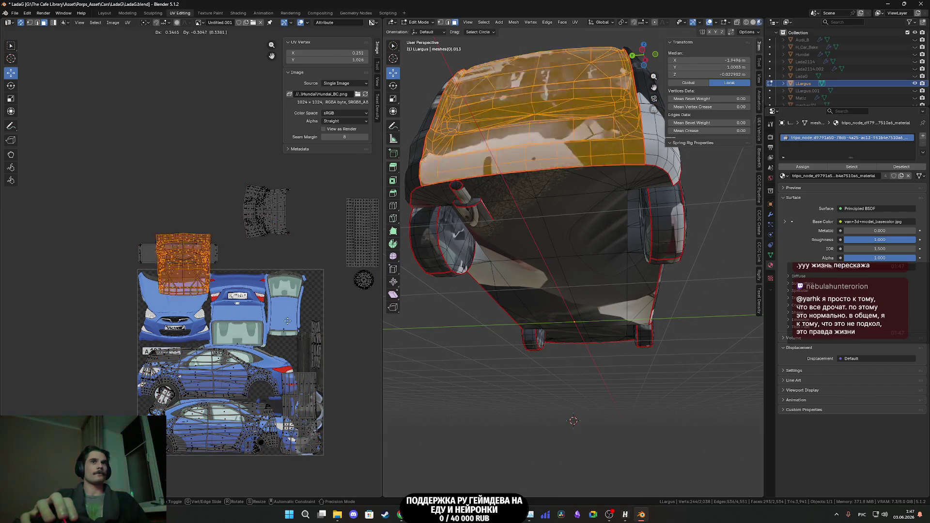
{"action": "left_click", "coordinate": [266, 358]}
{"action": "scroll", "coordinate": [265, 357], "scroll_direction": "up", "scroll_amount": 1}
{"action": "scroll", "coordinate": [265, 359], "scroll_direction": "up", "scroll_amount": 2}
- Refine the roof island's scale and position over the top-view panels
{"action": "key", "text": "s"}
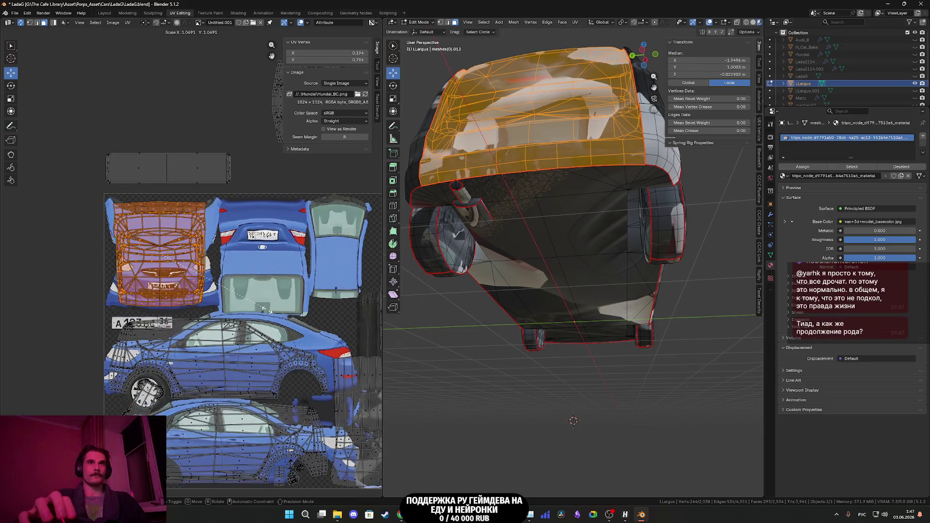
{"action": "left_click", "coordinate": [274, 312]}
{"action": "key", "text": "g"}
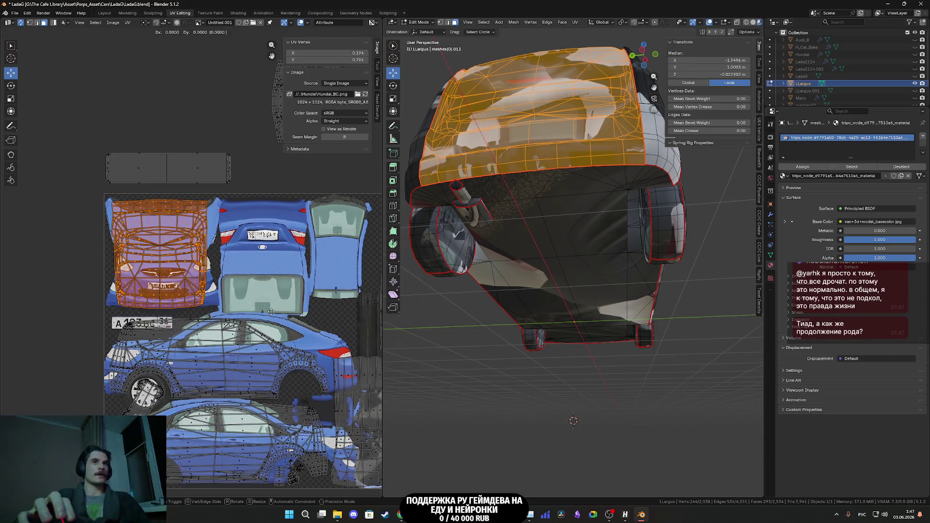
{"action": "left_click", "coordinate": [287, 339]}
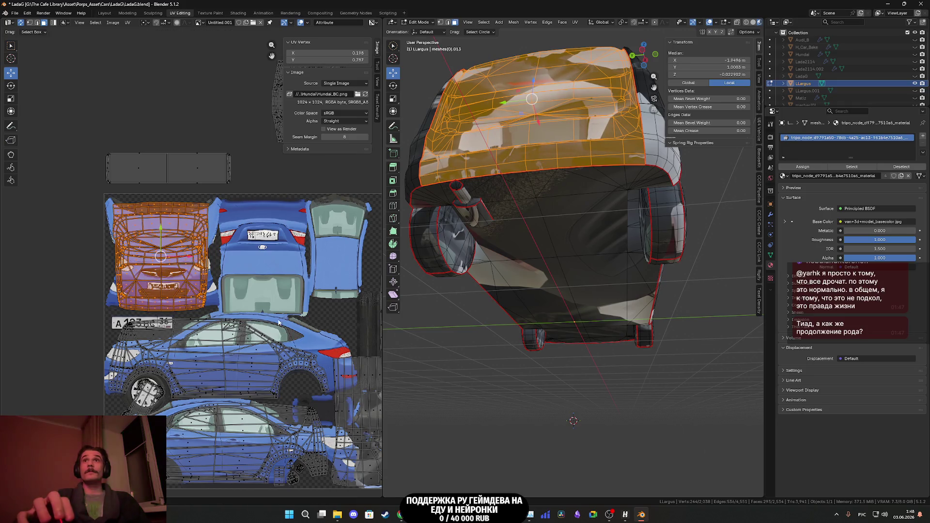
{"action": "key", "text": "s"}
{"action": "left_click", "coordinate": [268, 305]}
- Move the island above the texture down onto the car's top-view panels
{"action": "middle_click_drag", "start_coordinate": [267, 292], "coordinate": [268, 312]}
{"action": "middle_click_drag", "start_coordinate": [342, 181], "coordinate": [244, 265]}
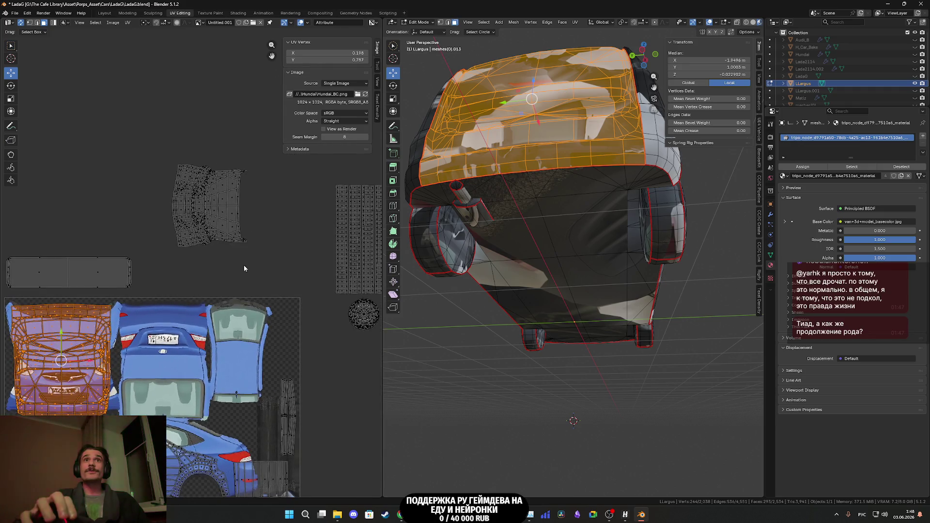
{"action": "left_click", "coordinate": [187, 190]}
{"action": "middle_click_drag", "start_coordinate": [218, 299], "coordinate": [194, 243]}
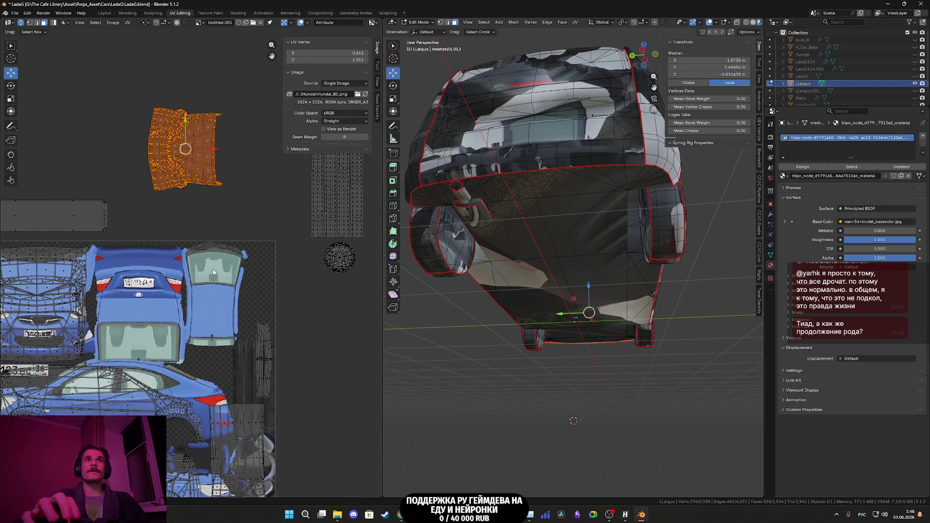
{"action": "key", "text": "g"}
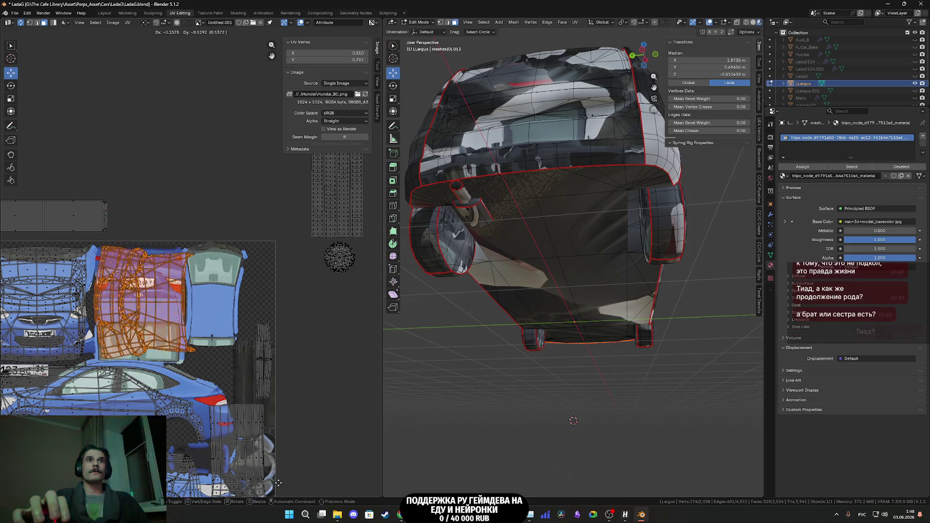
{"action": "left_click", "coordinate": [277, 487]}
{"action": "scroll", "coordinate": [241, 345], "scroll_direction": "up", "scroll_amount": 3}
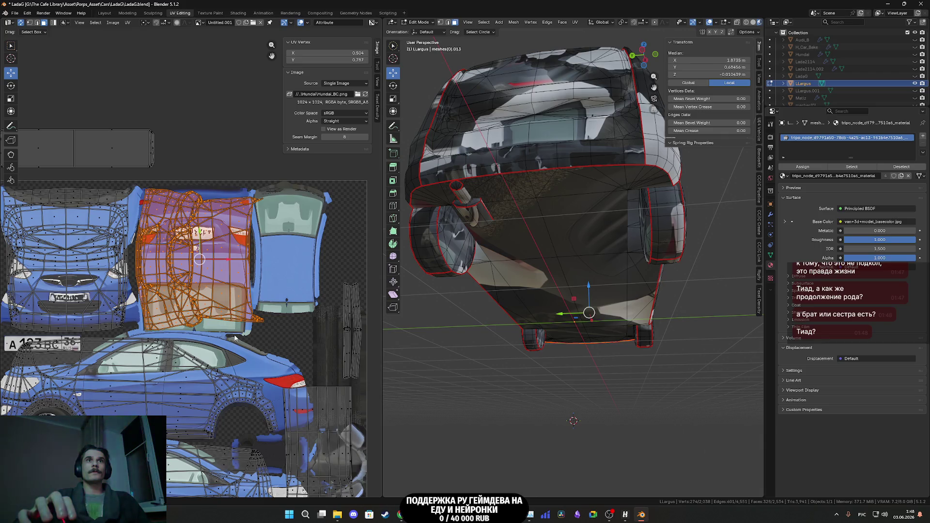
{"action": "scroll", "coordinate": [267, 342], "scroll_direction": "down", "scroll_amount": 4}
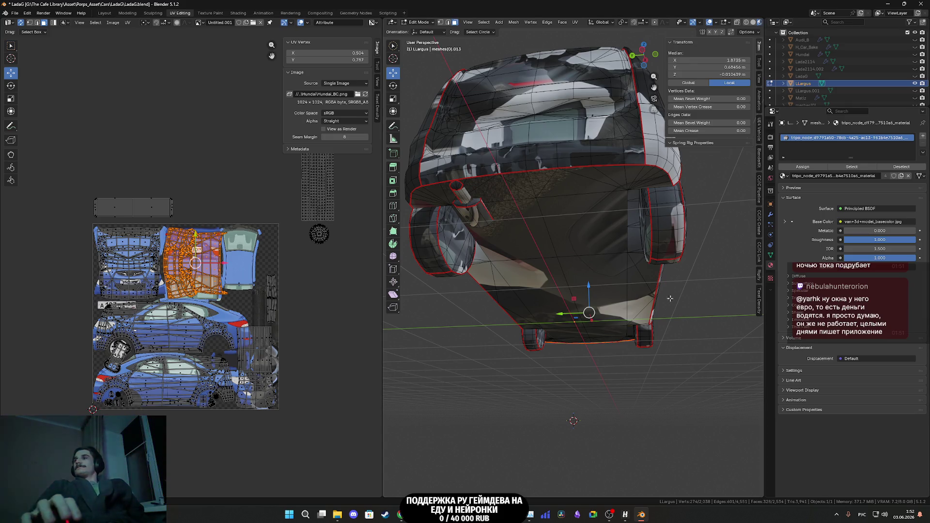
{"action": "middle_click_drag", "start_coordinate": [572, 280], "coordinate": [580, 296]}
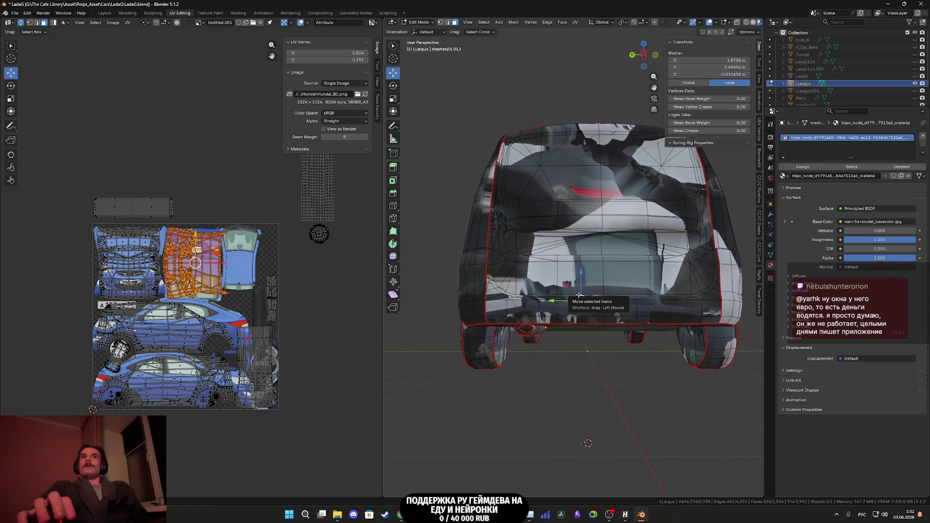
- Move the round wheel UV island onto the texture and enlarge it
{"action": "scroll", "coordinate": [580, 296], "scroll_direction": "up", "scroll_amount": 6}
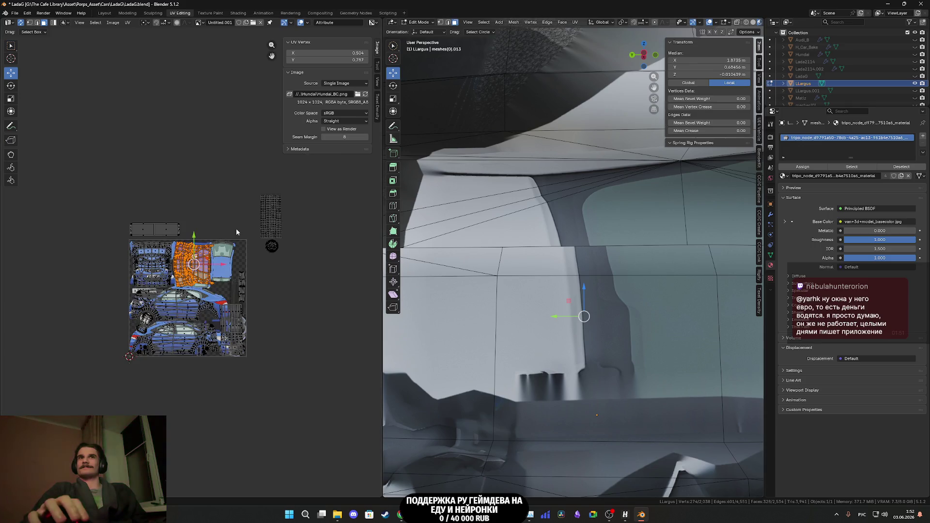
{"action": "scroll", "coordinate": [237, 229], "scroll_direction": "up", "scroll_amount": 3}
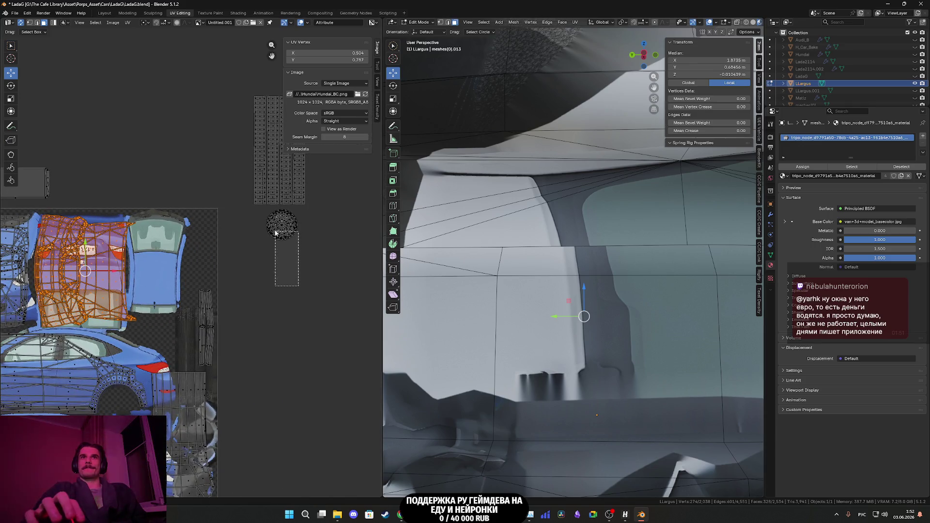
{"action": "left_click_drag", "start_coordinate": [262, 207], "coordinate": [285, 225]}
{"action": "scroll", "coordinate": [280, 210], "scroll_direction": "up", "scroll_amount": 4}
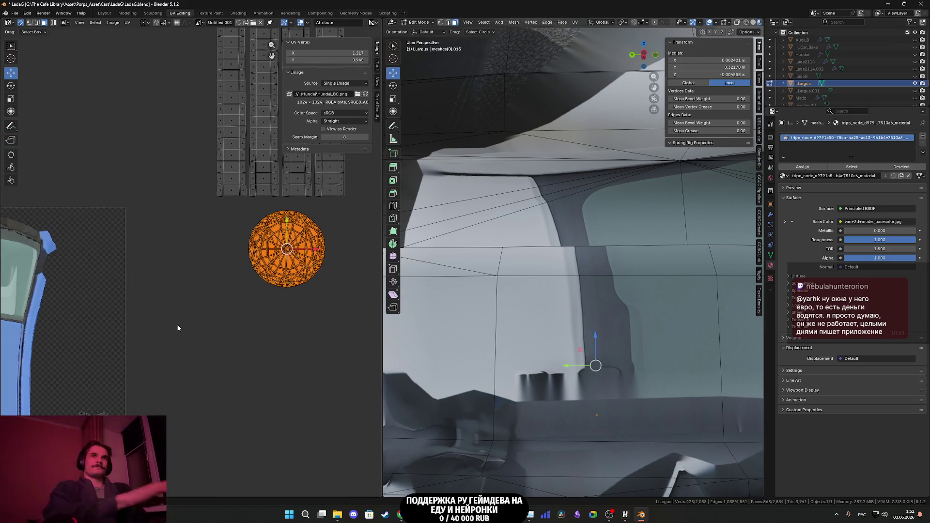
{"action": "scroll", "coordinate": [185, 326], "scroll_direction": "down", "scroll_amount": 5}
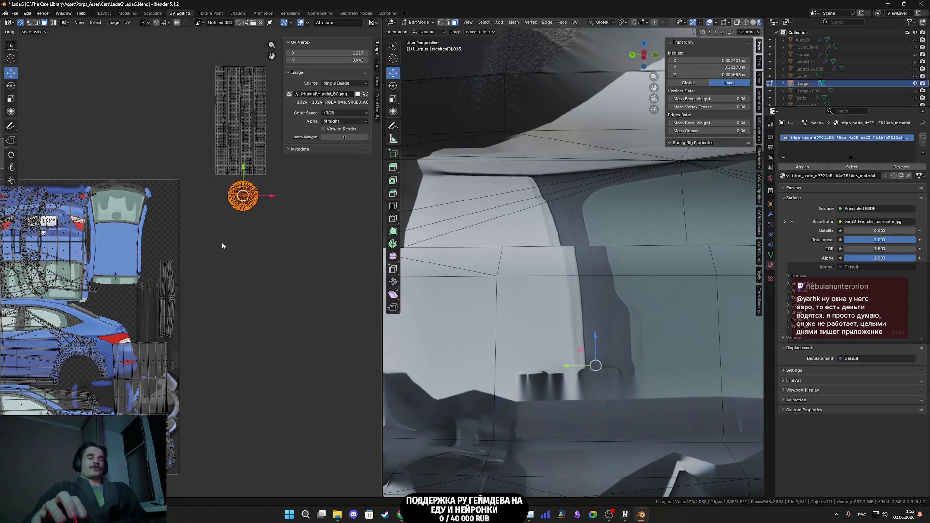
{"action": "key", "text": "g"}
{"action": "left_click", "coordinate": [83, 369]}
{"action": "scroll", "coordinate": [129, 354], "scroll_direction": "up", "scroll_amount": 2}
{"action": "key", "text": "s"}
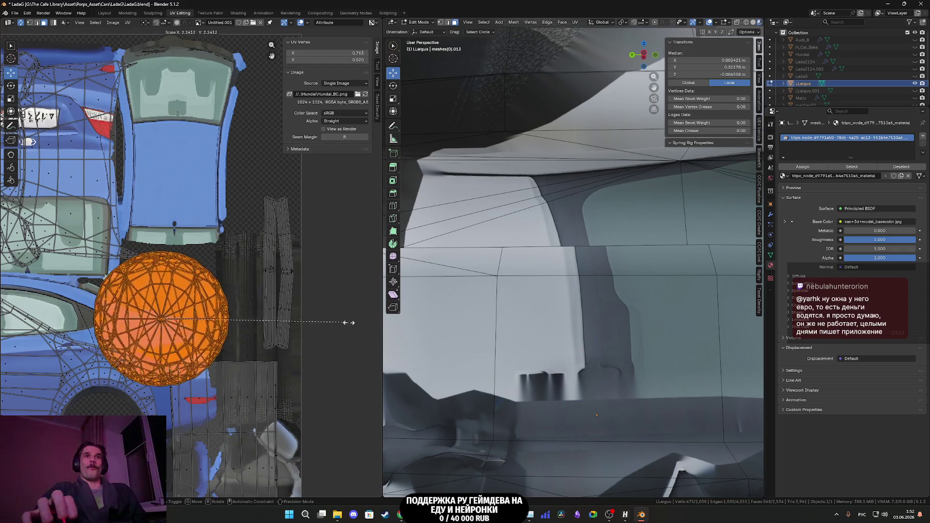
{"action": "left_click", "coordinate": [300, 312]}
- Position the wheel island beside the car side, scaling it up further
{"action": "key", "text": "g"}
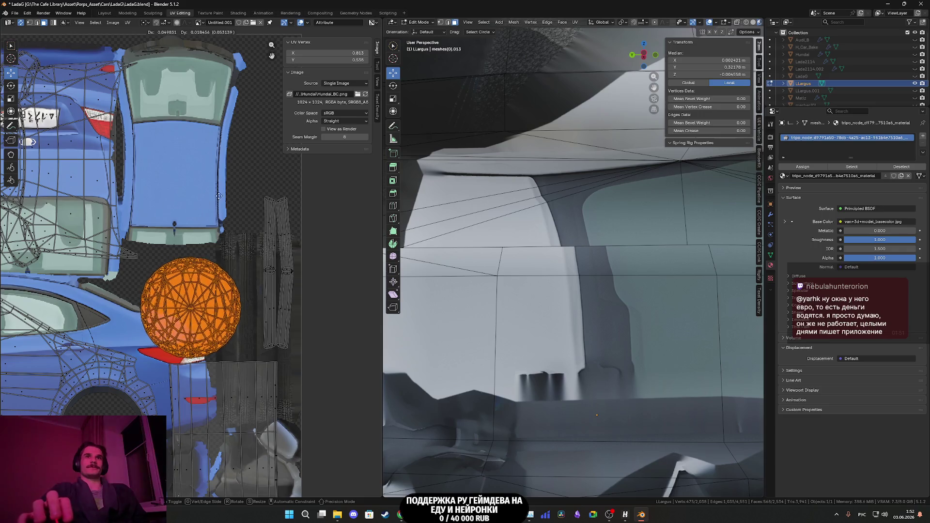
{"action": "left_click", "coordinate": [280, 112]}
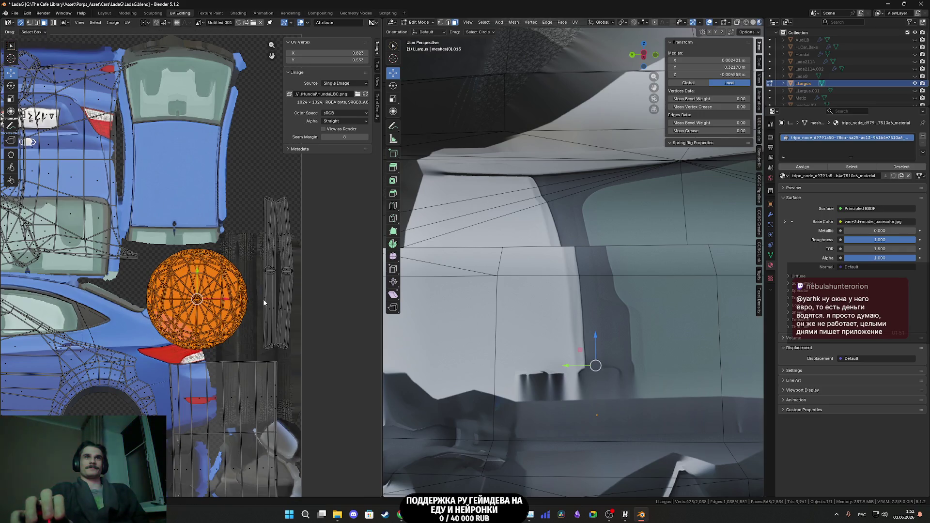
{"action": "middle_click_drag", "start_coordinate": [264, 303], "coordinate": [252, 320]}
{"action": "key", "text": "s"}
{"action": "left_click", "coordinate": [270, 329]}
{"action": "key", "text": "g"}
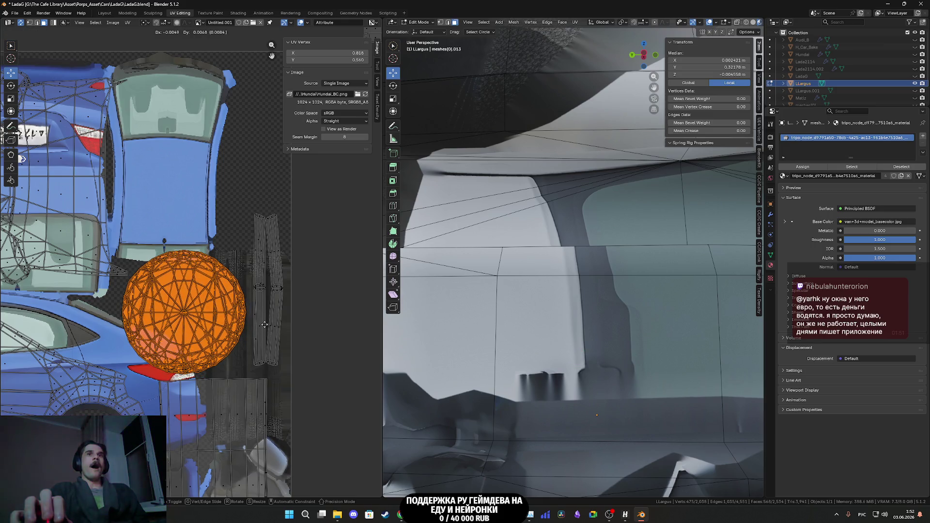
{"action": "left_click", "coordinate": [266, 323]}
- Move the grid island from outside the texture onto the car texture
{"action": "scroll", "coordinate": [265, 323], "scroll_direction": "down", "scroll_amount": 5}
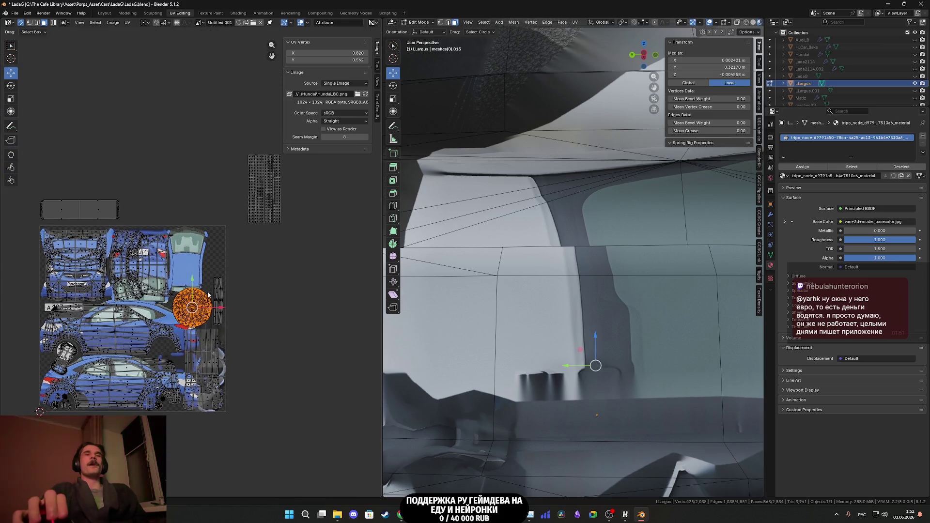
{"action": "left_click_drag", "start_coordinate": [278, 226], "coordinate": [229, 138]}
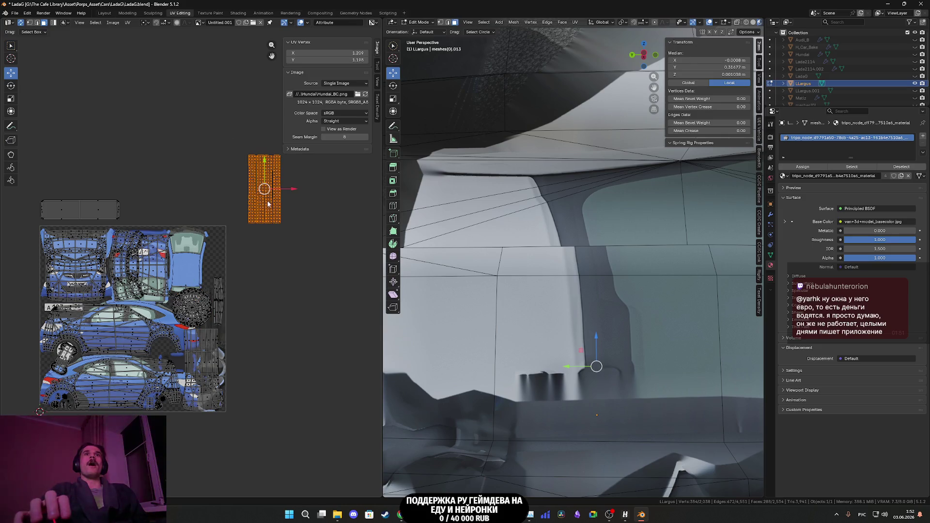
{"action": "middle_click_drag", "start_coordinate": [262, 204], "coordinate": [241, 192]}
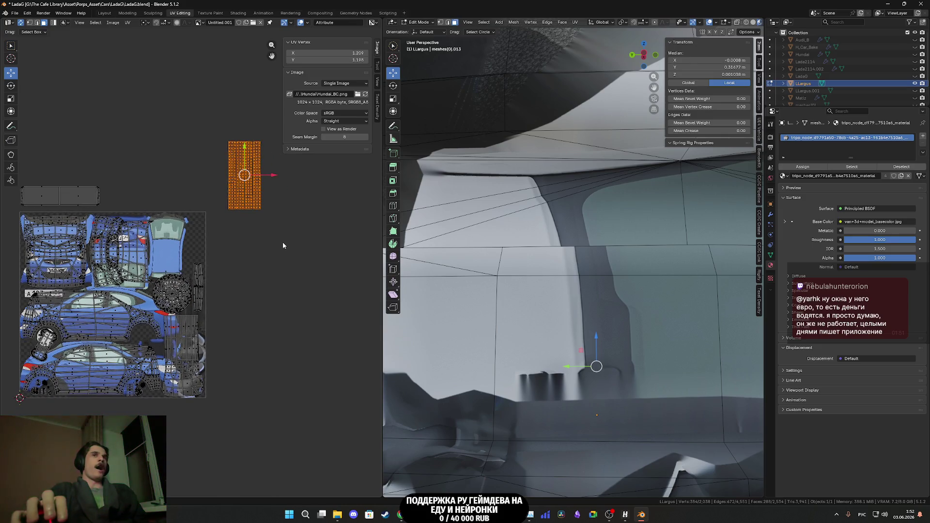
{"action": "key", "text": "g"}
{"action": "left_click", "coordinate": [211, 315]}
{"action": "scroll", "coordinate": [208, 305], "scroll_direction": "up", "scroll_amount": 4}
{"action": "mouse_move", "coordinate": [208, 306]}
{"action": "middle_mouse_down"}
{"action": "mouse_move", "coordinate": [252, 338]}
{"action": "mouse_move", "coordinate": [310, 260]}
{"action": "mouse_move", "coordinate": [315, 207]}
{"action": "mouse_move", "coordinate": [308, 216]}
{"action": "middle_mouse_up"}
- Rotate the long strip UV island diagonally and place it over the car side
{"action": "left_click_drag", "start_coordinate": [334, 286], "coordinate": [298, 264]}
{"action": "key", "text": "ctrl+l"}
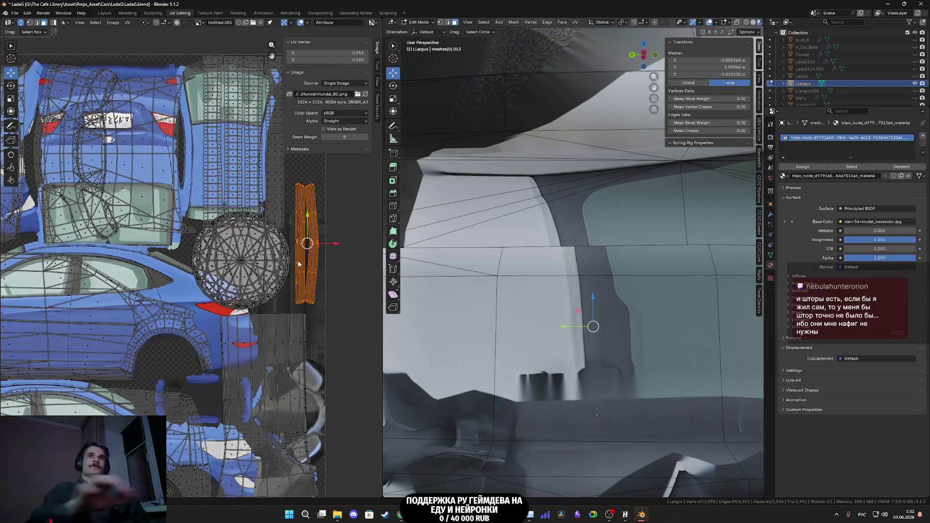
{"action": "key", "text": "r"}
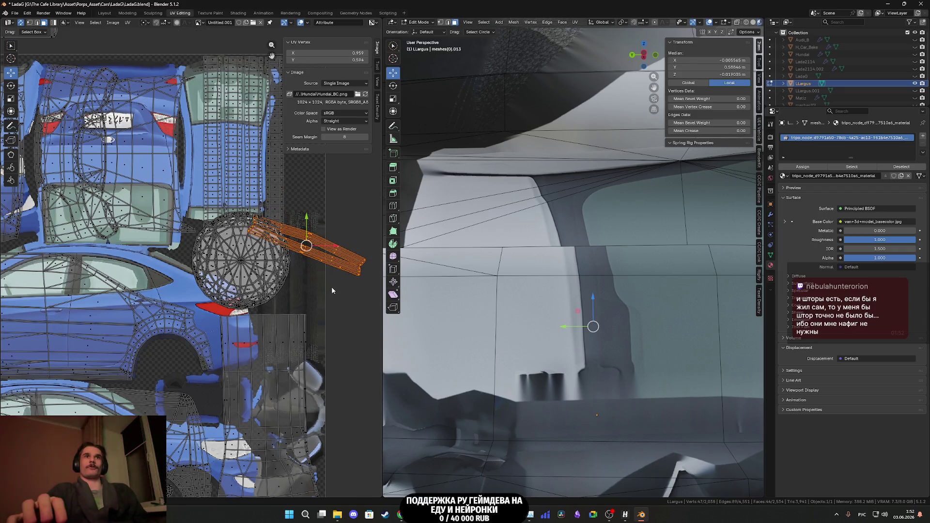
{"action": "key", "text": "g"}
{"action": "left_click", "coordinate": [233, 305]}
- Nudge the whole wheel UV island slightly to the right
{"action": "left_click", "coordinate": [256, 263]}
{"action": "key", "text": "ctrl+l"}
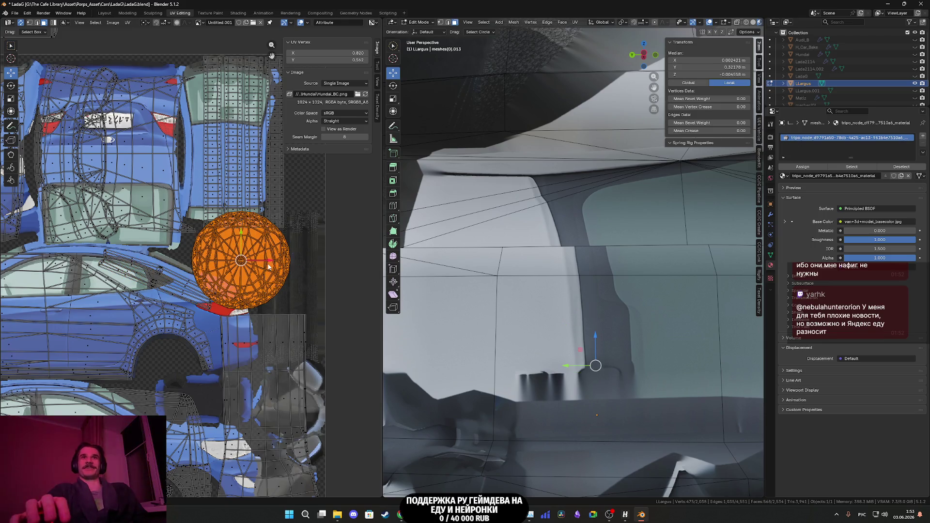
{"action": "key", "text": "g"}
{"action": "left_click", "coordinate": [292, 261]}
{"action": "scroll", "coordinate": [257, 308], "scroll_direction": "down", "scroll_amount": 3}
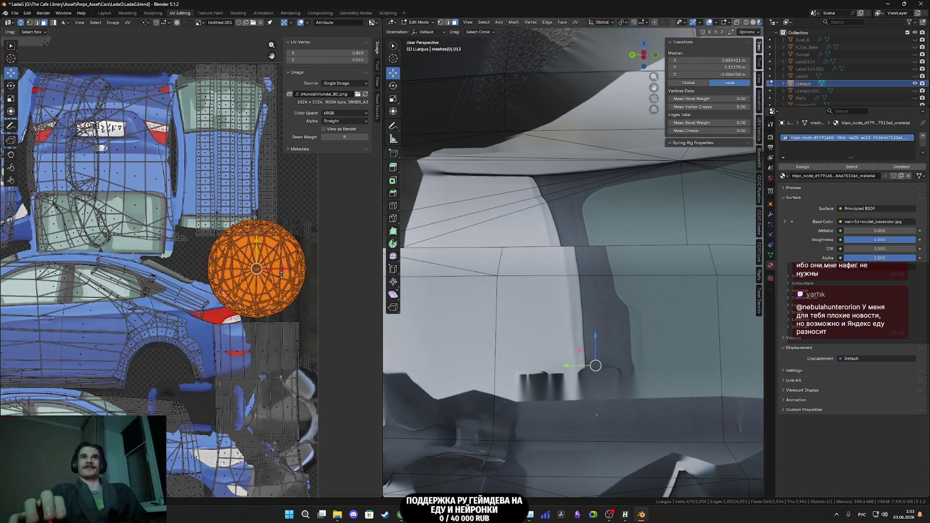
{"action": "mouse_move", "coordinate": [257, 308]}
{"action": "middle_mouse_down"}
{"action": "mouse_move", "coordinate": [331, 348]}
{"action": "mouse_move", "coordinate": [360, 334]}
{"action": "mouse_move", "coordinate": [377, 294]}
{"action": "middle_mouse_up"}
{"action": "scroll", "coordinate": [524, 321], "scroll_direction": "down", "scroll_amount": 5}
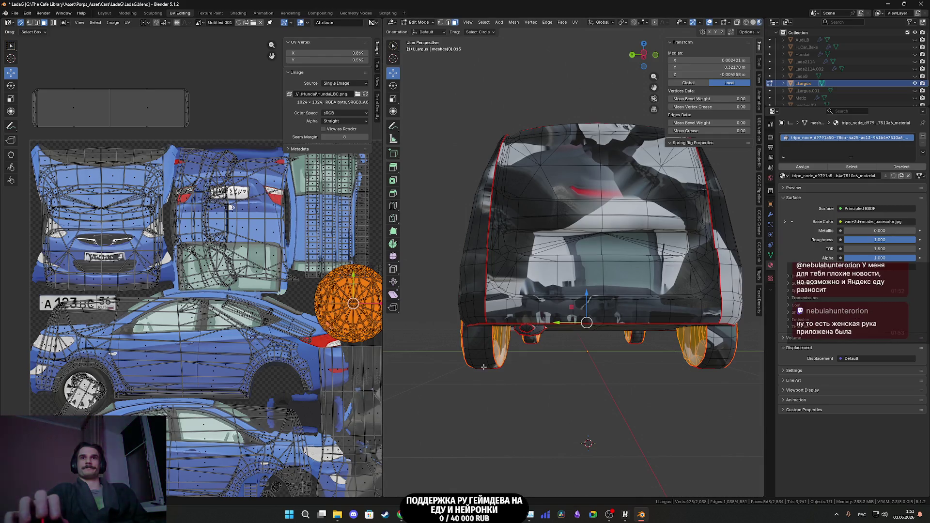
{"action": "scroll", "coordinate": [561, 355], "scroll_direction": "up", "scroll_amount": 3}
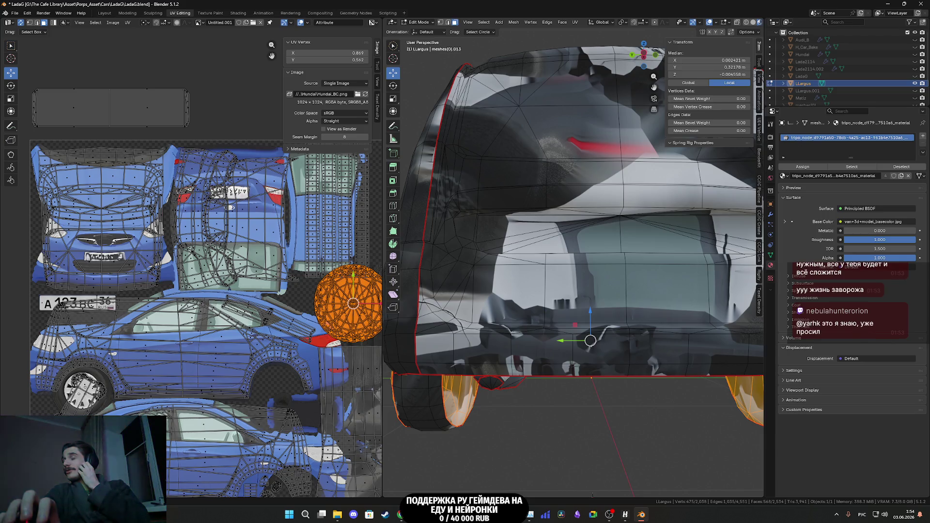
{"action": "scroll", "coordinate": [317, 240], "scroll_direction": "down", "scroll_amount": 2}
{"action": "middle_click_drag", "start_coordinate": [302, 246], "coordinate": [275, 262]}
{"action": "scroll", "coordinate": [275, 262], "scroll_direction": "up", "scroll_amount": 5}
{"action": "scroll", "coordinate": [226, 298], "scroll_direction": "up", "scroll_amount": 2}
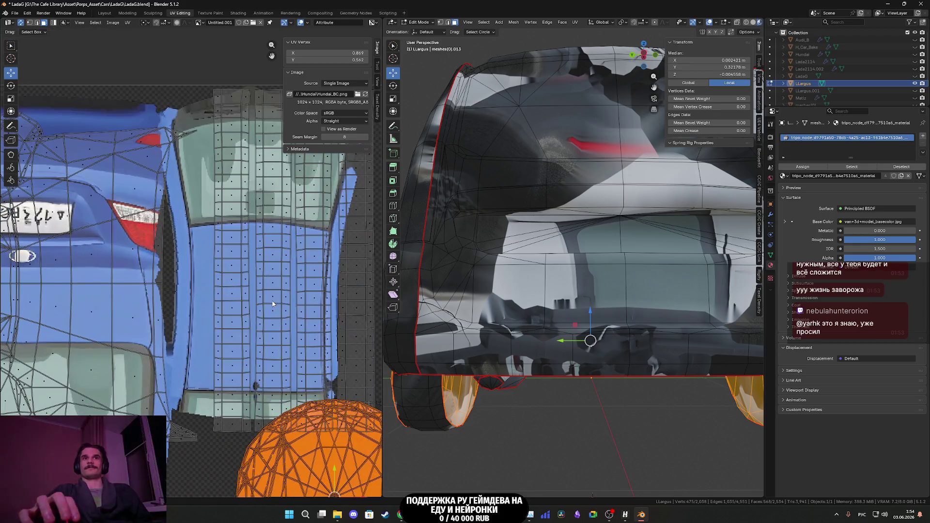
{"action": "scroll", "coordinate": [364, 320], "scroll_direction": "up", "scroll_amount": 1}
- Select one windshield grid column as a whole and shift it slightly
{"action": "mouse_move", "coordinate": [324, 305]}
{"action": "left_mouse_down"}
{"action": "mouse_move", "coordinate": [252, 270]}
{"action": "mouse_move", "coordinate": [187, 267]}
{"action": "left_mouse_up"}
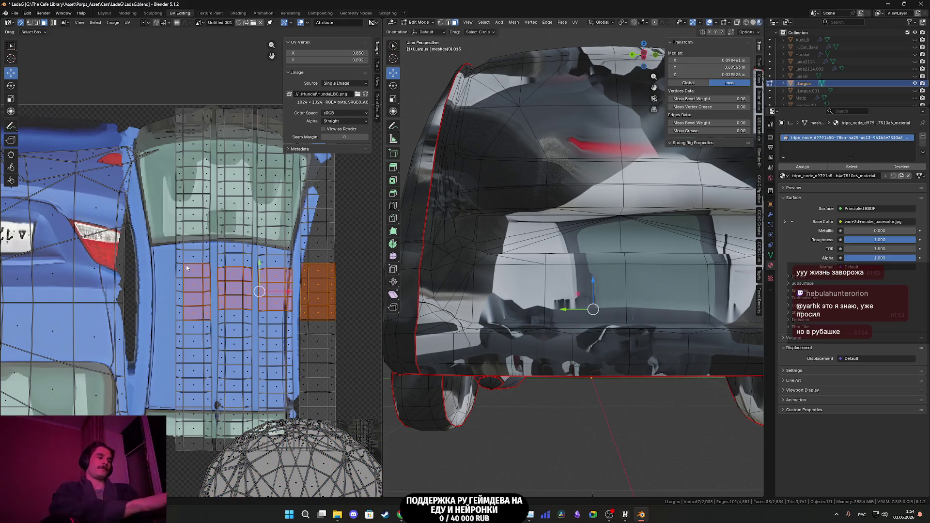
{"action": "key", "text": "ctrl+l"}
{"action": "scroll", "coordinate": [187, 267], "scroll_direction": "down", "scroll_amount": 2}
{"action": "scroll", "coordinate": [206, 299], "scroll_direction": "up", "scroll_amount": 1}
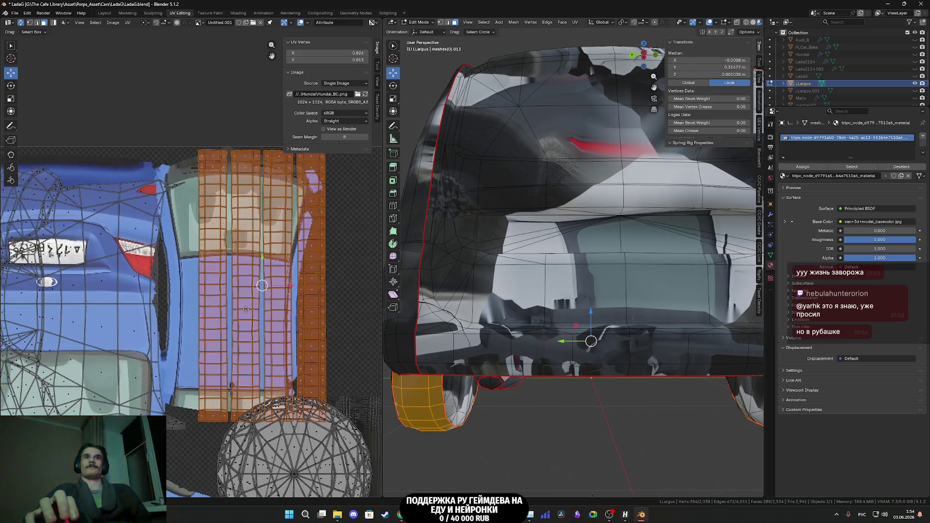
{"action": "mouse_move", "coordinate": [280, 299]}
{"action": "middle_mouse_down"}
{"action": "mouse_move", "coordinate": [203, 269]}
{"action": "mouse_move", "coordinate": [197, 254]}
{"action": "middle_mouse_up"}
{"action": "scroll", "coordinate": [196, 255], "scroll_direction": "down", "scroll_amount": 1}
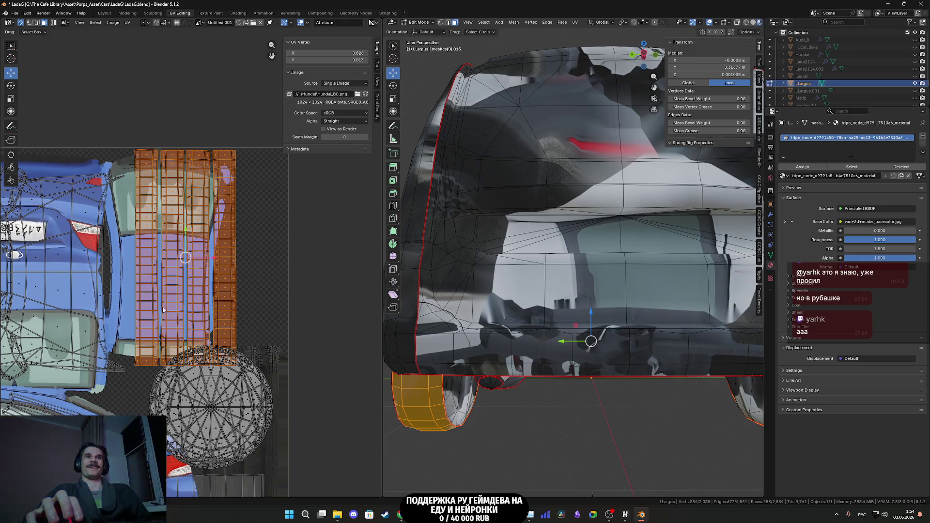
{"action": "left_click", "coordinate": [148, 290]}
{"action": "key", "text": "ctrl+l"}
{"action": "key", "text": "g"}
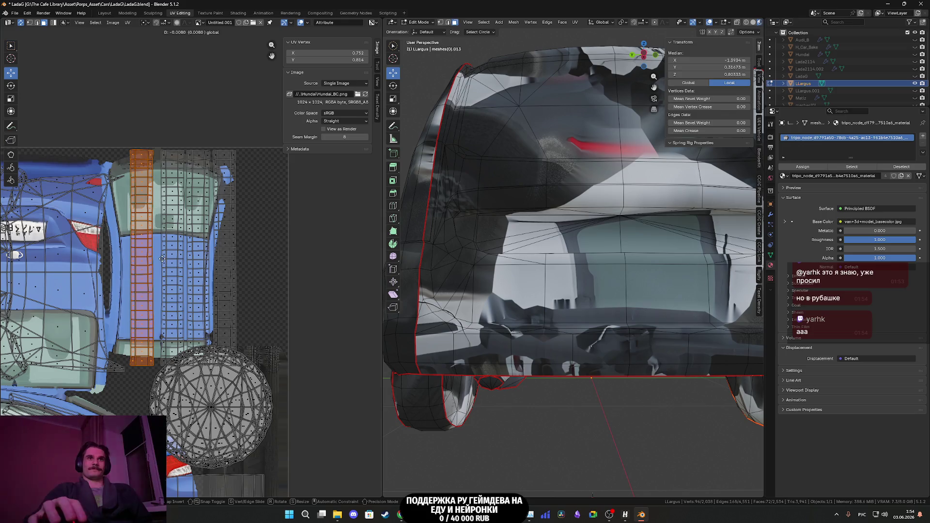
{"action": "left_click", "coordinate": [164, 259]}
- Move the rightmost windshield grid column out to the texture's right edge
{"action": "mouse_move", "coordinate": [265, 311]}
{"action": "left_mouse_down"}
{"action": "mouse_move", "coordinate": [217, 283]}
{"action": "mouse_move", "coordinate": [222, 277]}
{"action": "left_mouse_up"}
{"action": "key", "text": "ctrl+l"}
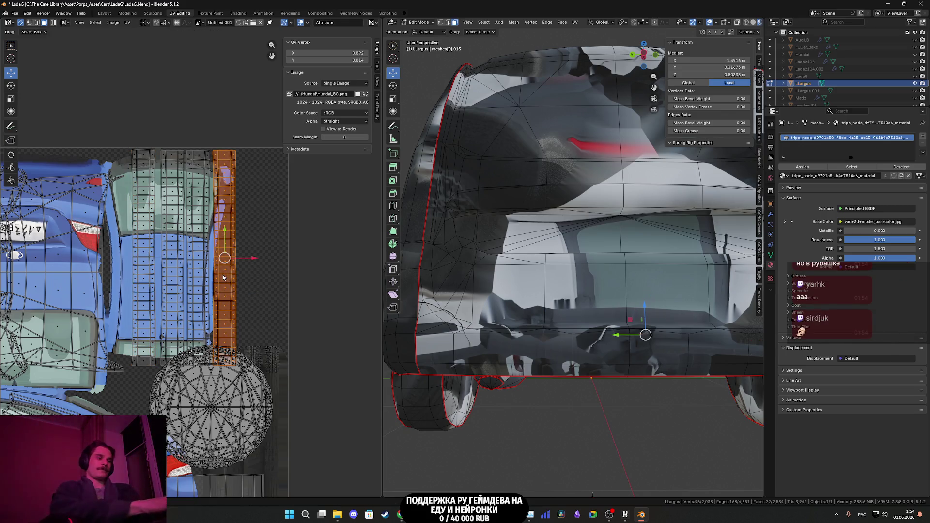
{"action": "key", "text": "g"}
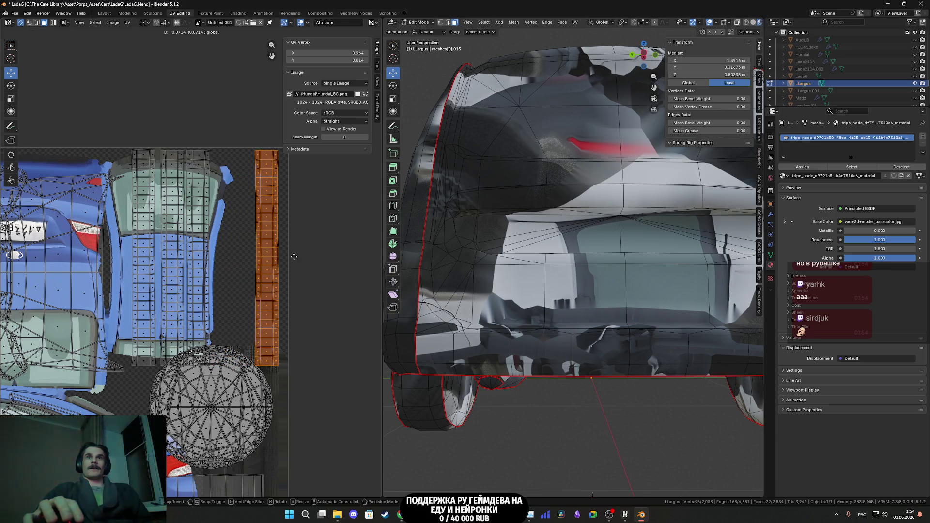
{"action": "left_click", "coordinate": [298, 256]}
{"action": "scroll", "coordinate": [298, 256], "scroll_direction": "down", "scroll_amount": 4}
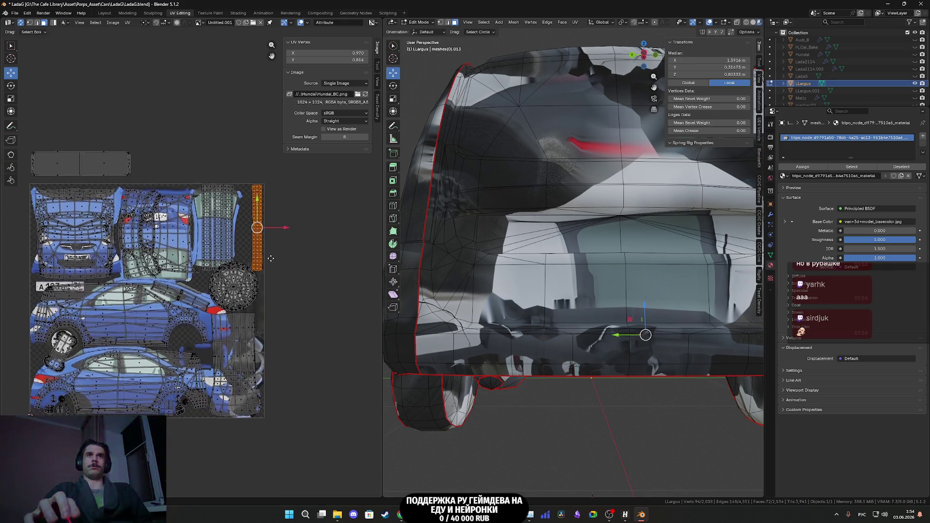
{"action": "scroll", "coordinate": [239, 339], "scroll_direction": "up", "scroll_amount": 2}
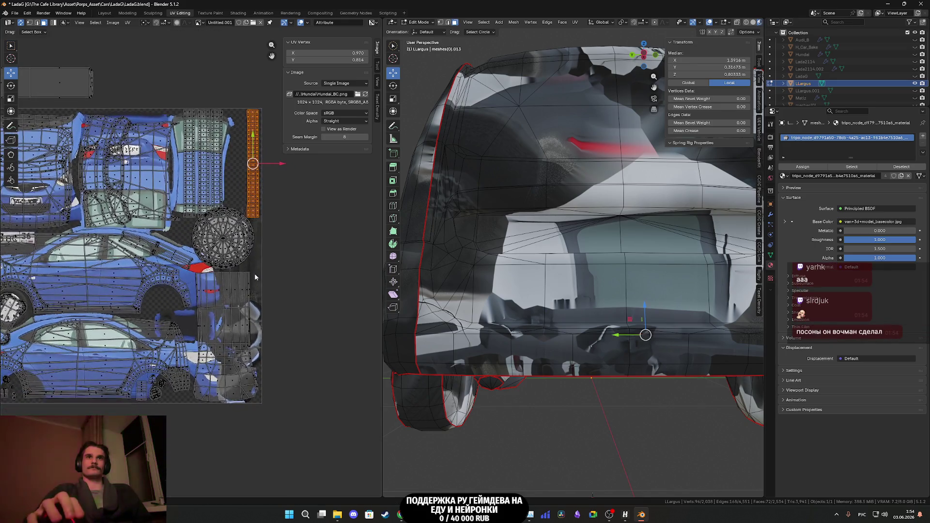
{"action": "left_click", "coordinate": [239, 339]}
- Shrink the tall column island and move it up and to the right
{"action": "key", "text": "l"}
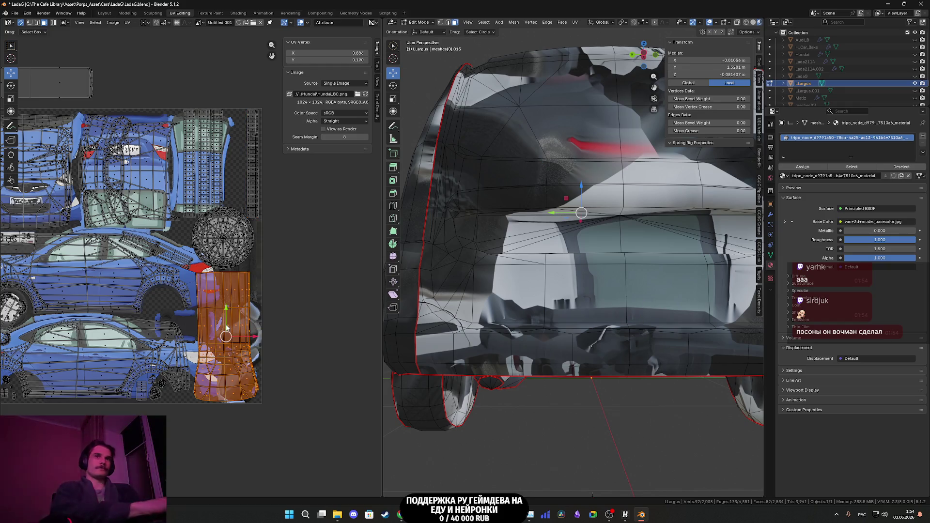
{"action": "scroll", "coordinate": [227, 334], "scroll_direction": "up", "scroll_amount": 2}
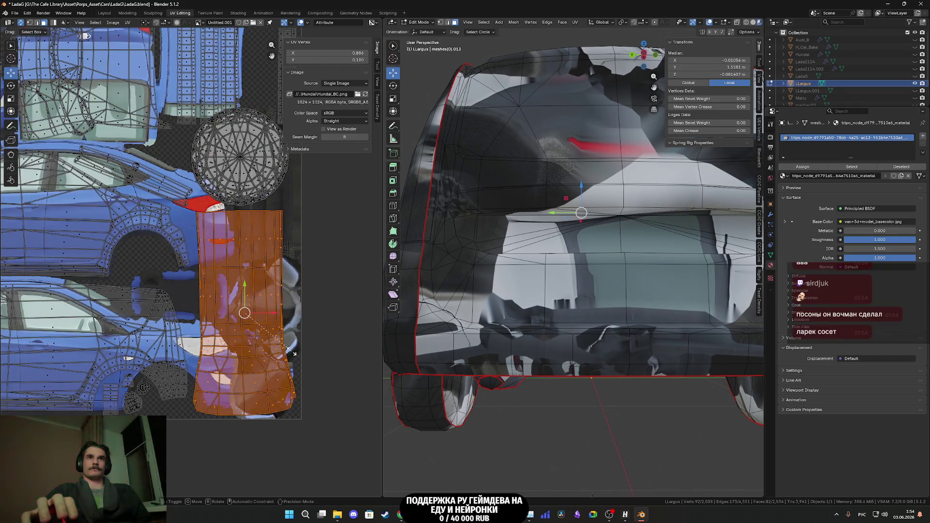
{"action": "key", "text": "s"}
{"action": "left_click", "coordinate": [286, 341]}
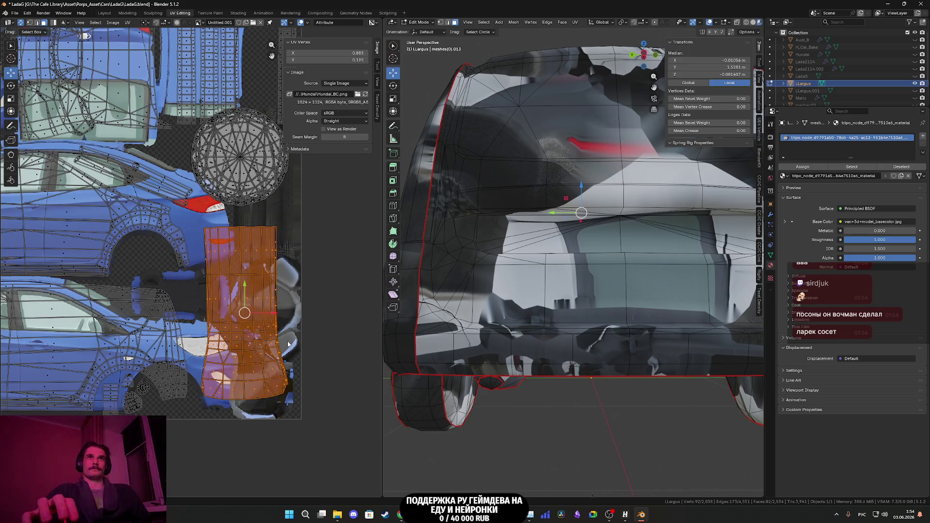
{"action": "scroll", "coordinate": [278, 333], "scroll_direction": "down", "scroll_amount": 4}
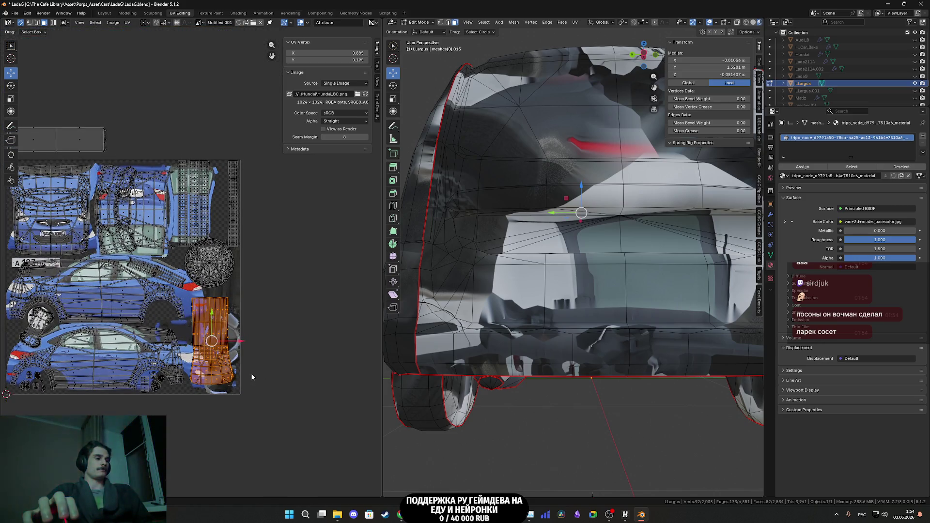
{"action": "key", "text": "g"}
{"action": "left_click", "coordinate": [256, 229]}
{"action": "scroll", "coordinate": [255, 229], "scroll_direction": "up", "scroll_amount": 3}
{"action": "scroll", "coordinate": [255, 229], "scroll_direction": "up", "scroll_amount": 4, "text": "shift"}
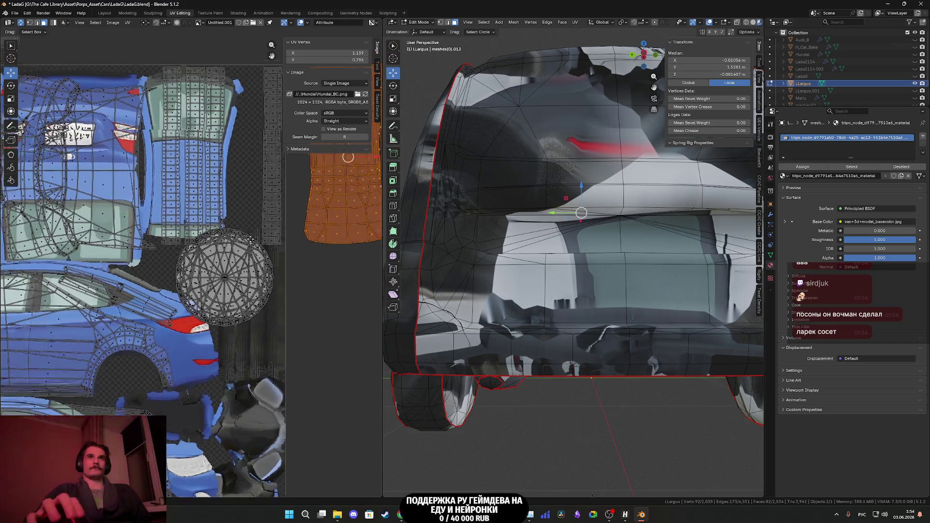
- Move the wheel tread grid islands onto the texture, enlarge them and nudge them into place
{"action": "left_click", "coordinate": [261, 238]}
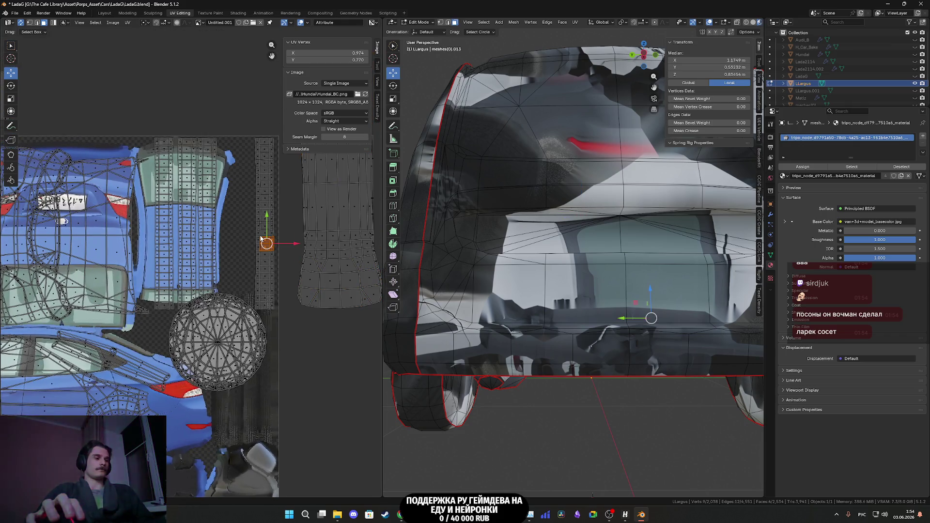
{"action": "key", "text": "ctrl+l"}
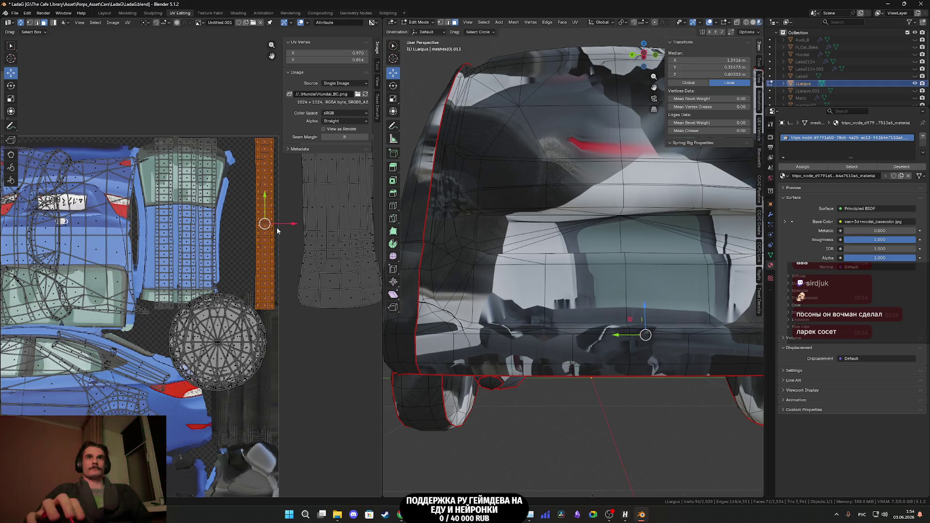
{"action": "left_click_drag", "start_coordinate": [281, 226], "coordinate": [165, 241]}
{"action": "key", "text": "ctrl+l"}
{"action": "scroll", "coordinate": [164, 241], "scroll_direction": "down", "scroll_amount": 3}
{"action": "mouse_move", "coordinate": [165, 252]}
{"action": "middle_mouse_down"}
{"action": "mouse_move", "coordinate": [194, 228]}
{"action": "mouse_move", "coordinate": [210, 237]}
{"action": "middle_mouse_up"}
{"action": "key", "text": "g"}
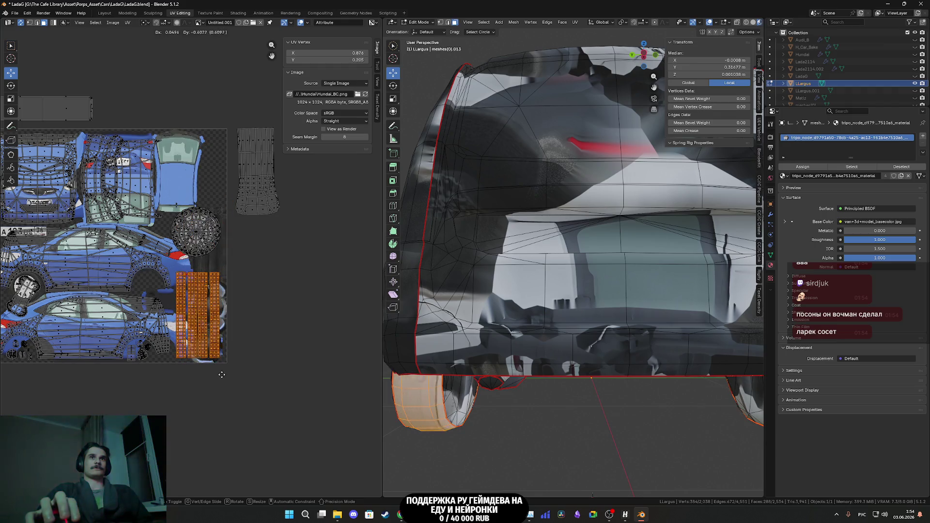
{"action": "left_click", "coordinate": [229, 377]}
{"action": "scroll", "coordinate": [229, 378], "scroll_direction": "up", "scroll_amount": 3}
{"action": "middle_click_drag", "start_coordinate": [228, 377], "coordinate": [194, 315]}
{"action": "key", "text": "s"}
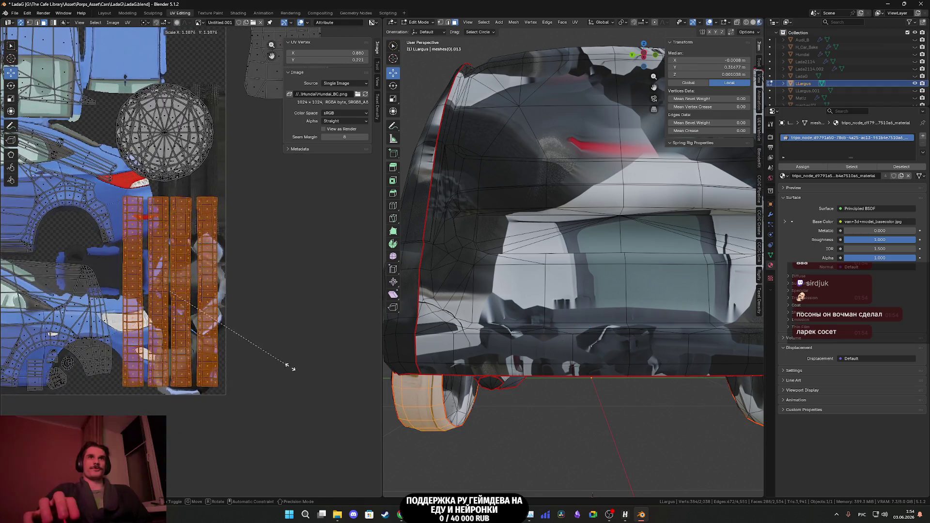
{"action": "left_click", "coordinate": [343, 387]}
{"action": "key", "text": "g"}
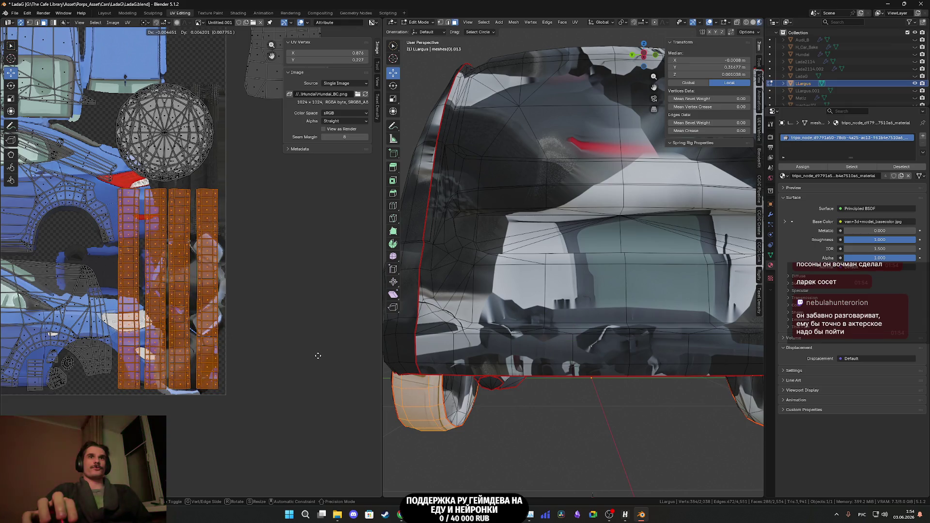
{"action": "left_click", "coordinate": [319, 354]}
- Shrink the tapered island and position it at the texture's upper-right edge
{"action": "middle_click_drag", "start_coordinate": [205, 177], "coordinate": [239, 402]}
{"action": "scroll", "coordinate": [239, 405], "scroll_direction": "down", "scroll_amount": 3}
{"action": "left_click_drag", "start_coordinate": [308, 311], "coordinate": [242, 267]}
{"action": "key", "text": "l"}
{"action": "key", "text": "s"}
{"action": "left_click", "coordinate": [302, 286]}
{"action": "key", "text": "g"}
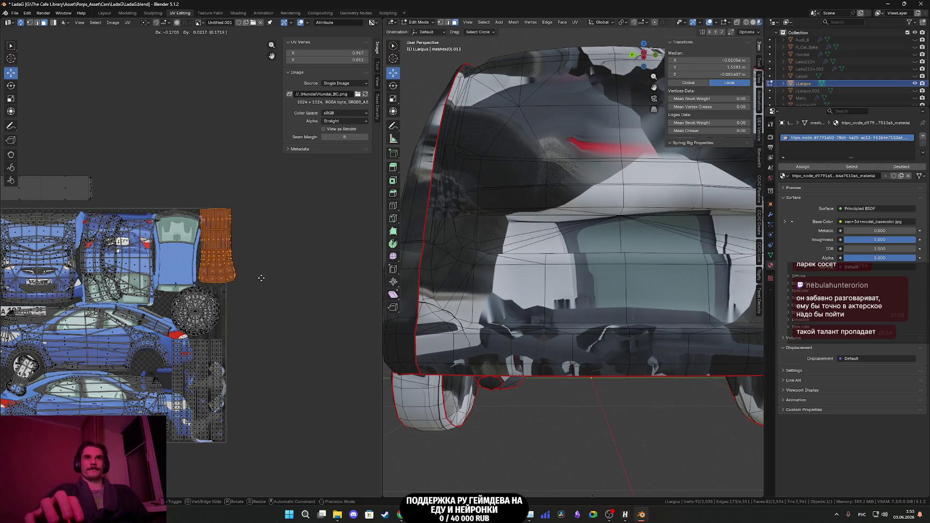
{"action": "left_click", "coordinate": [252, 280]}
{"action": "scroll", "coordinate": [252, 280], "scroll_direction": "up", "scroll_amount": 3}
{"action": "key", "text": "g"}
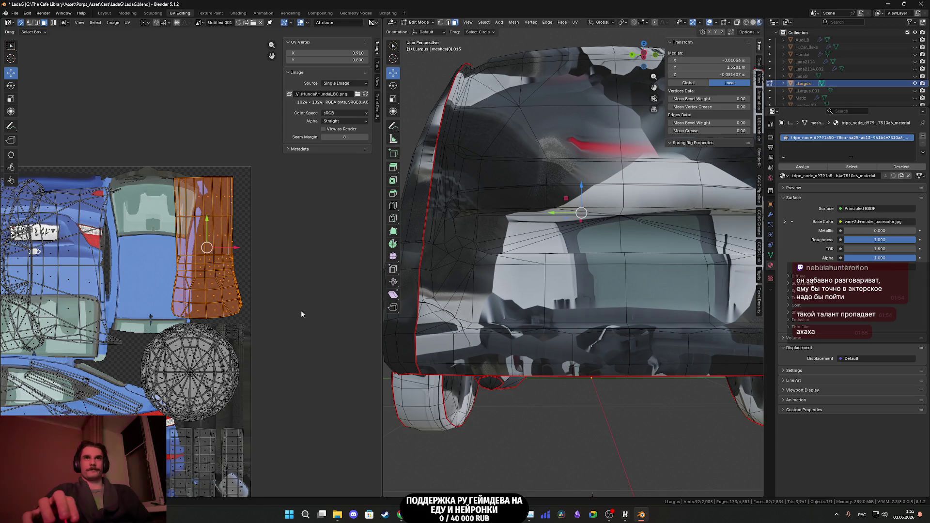
{"action": "left_click", "coordinate": [308, 319]}
{"action": "key", "text": "g"}
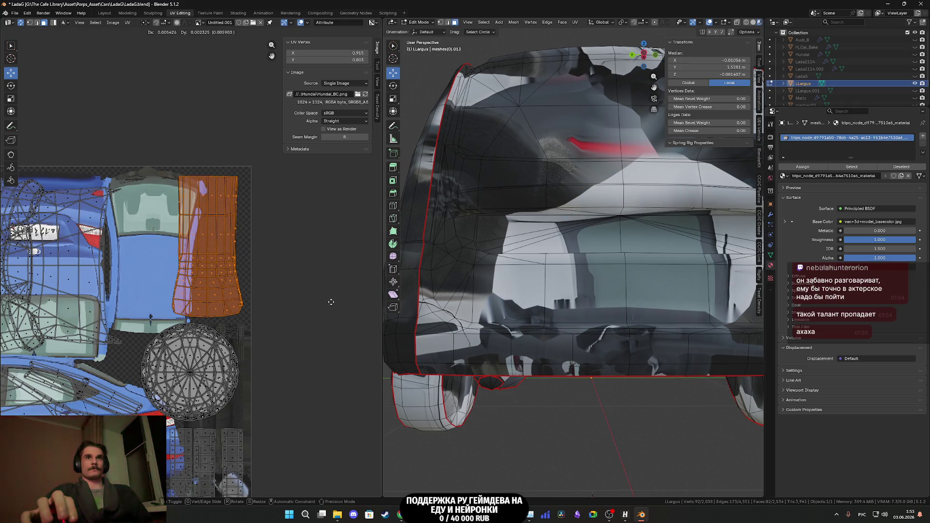
{"action": "left_click", "coordinate": [327, 302]}
{"action": "scroll", "coordinate": [294, 291], "scroll_direction": "down", "scroll_amount": 3}
{"action": "middle_click_drag", "start_coordinate": [294, 291], "coordinate": [329, 295]}
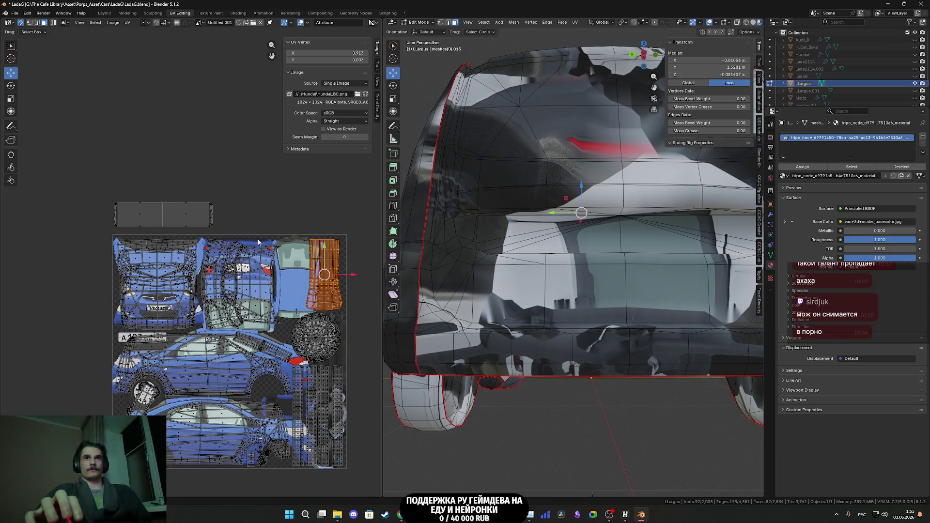
- Rotate the flat rectangular island 90 degrees and move it onto the car-top area
{"action": "left_click_drag", "start_coordinate": [232, 231], "coordinate": [98, 184]}
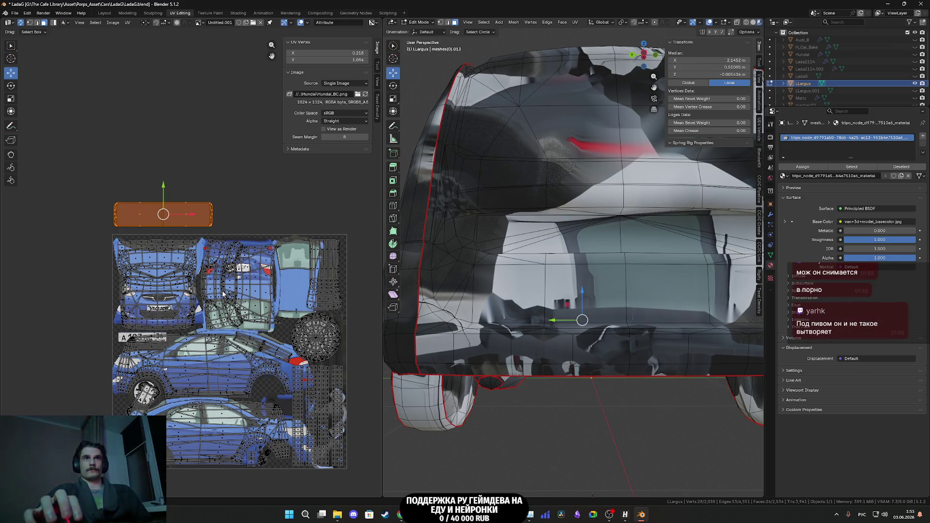
{"action": "key", "text": "r"}
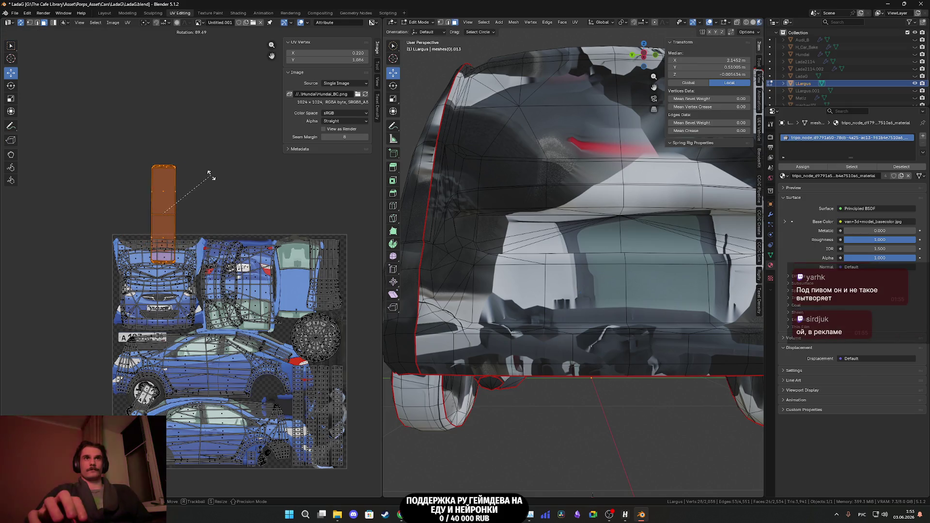
{"action": "left_click", "coordinate": [213, 181]}
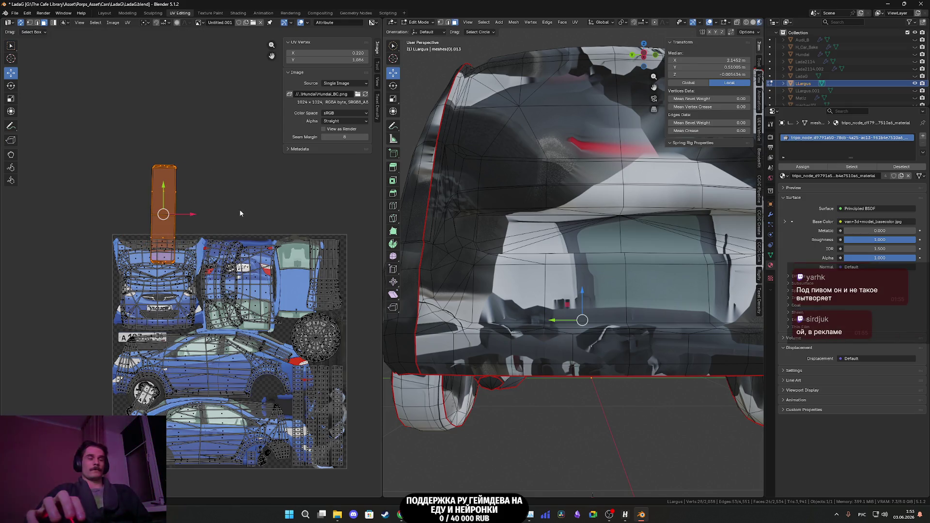
{"action": "key", "text": "g"}
{"action": "left_click", "coordinate": [371, 293]}
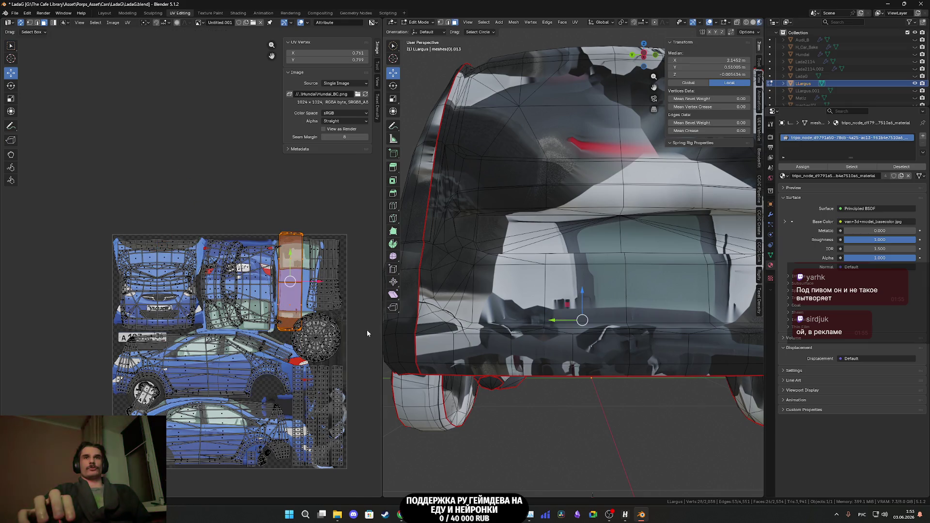
{"action": "scroll", "coordinate": [325, 317], "scroll_direction": "up", "scroll_amount": 3}
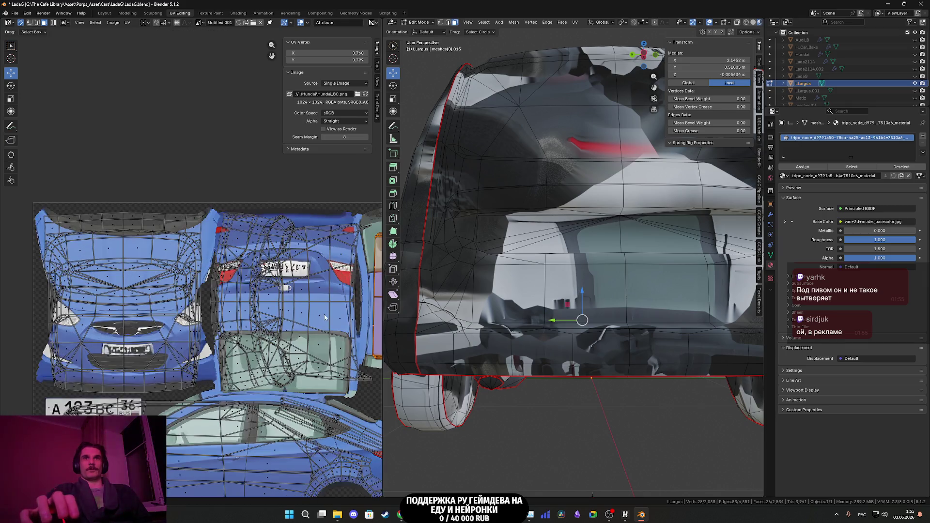
{"action": "middle_click_drag", "start_coordinate": [325, 318], "coordinate": [75, 290]}
{"action": "key", "text": "g"}
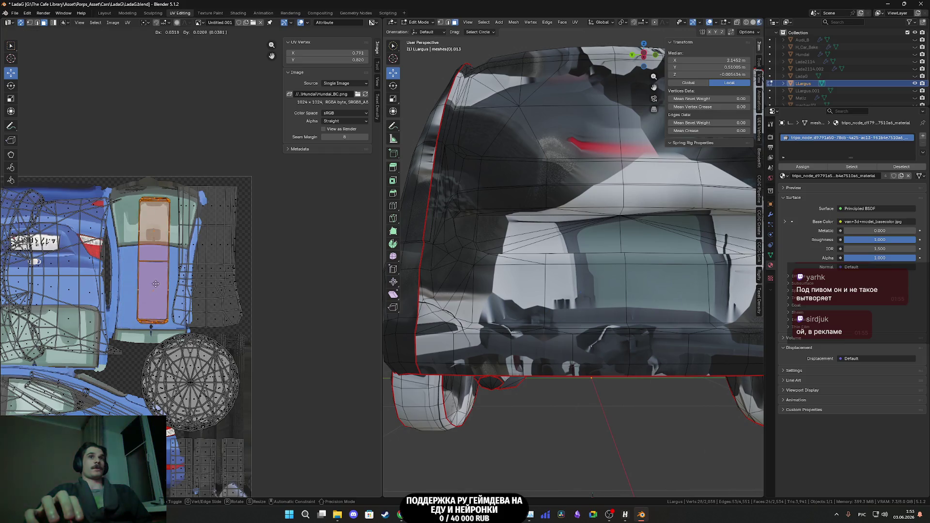
{"action": "left_click", "coordinate": [152, 291]}
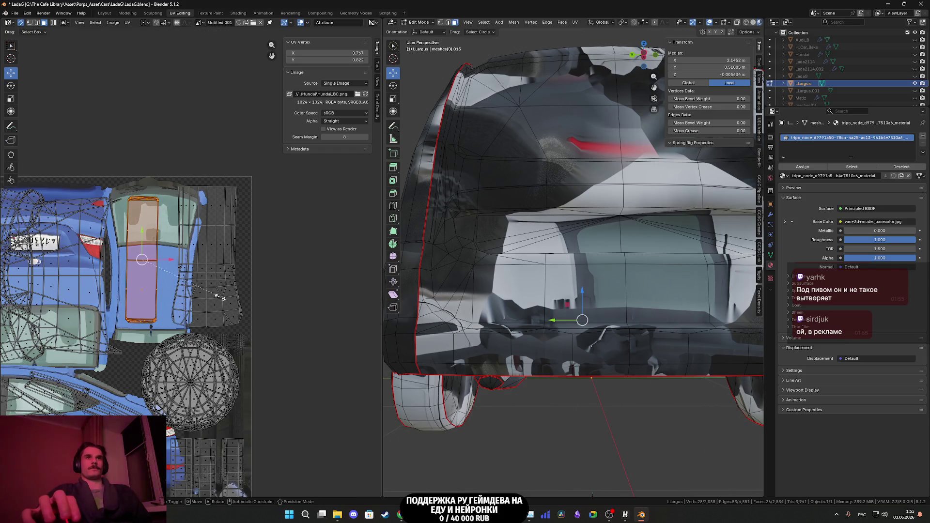
- Enlarge the rectangular island and align it over the rear-window area
{"action": "key", "text": "s"}
{"action": "left_click", "coordinate": [236, 298]}
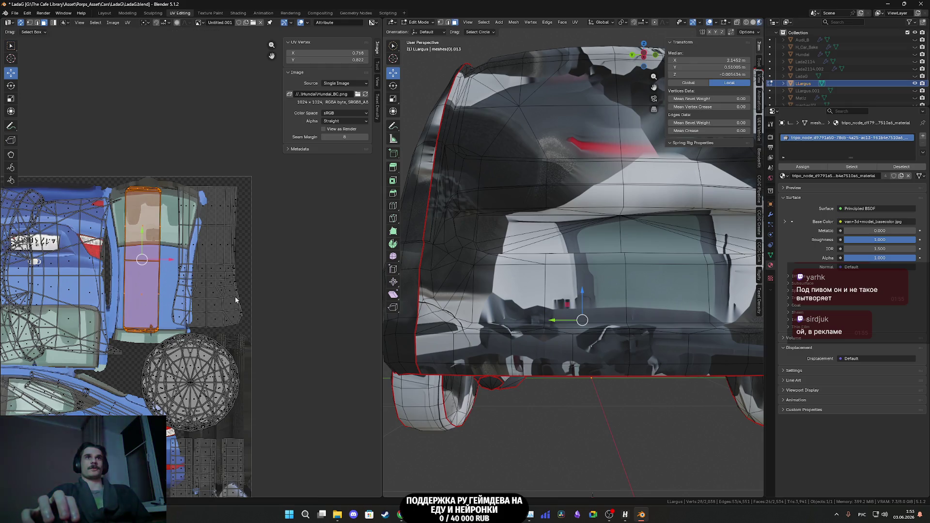
{"action": "key", "text": "g"}
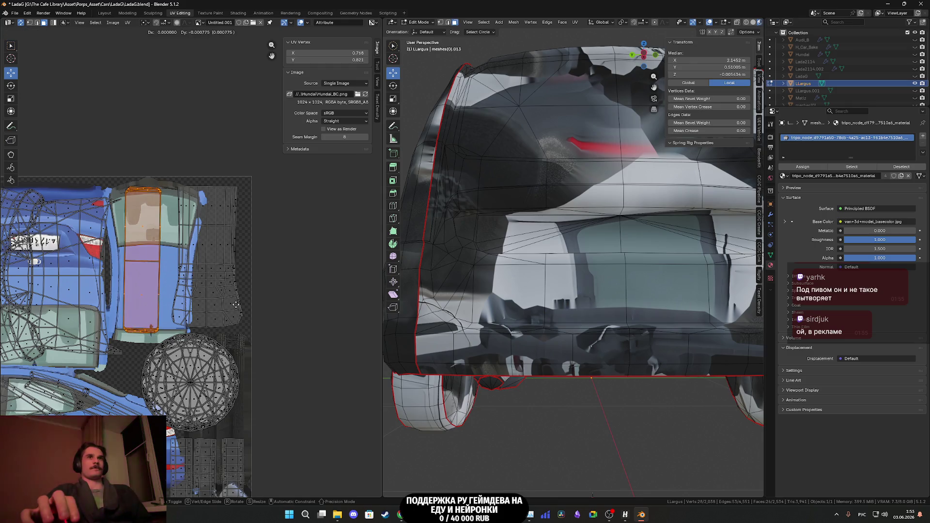
{"action": "left_click", "coordinate": [241, 320]}
{"action": "scroll", "coordinate": [241, 318], "scroll_direction": "up", "scroll_amount": 4}
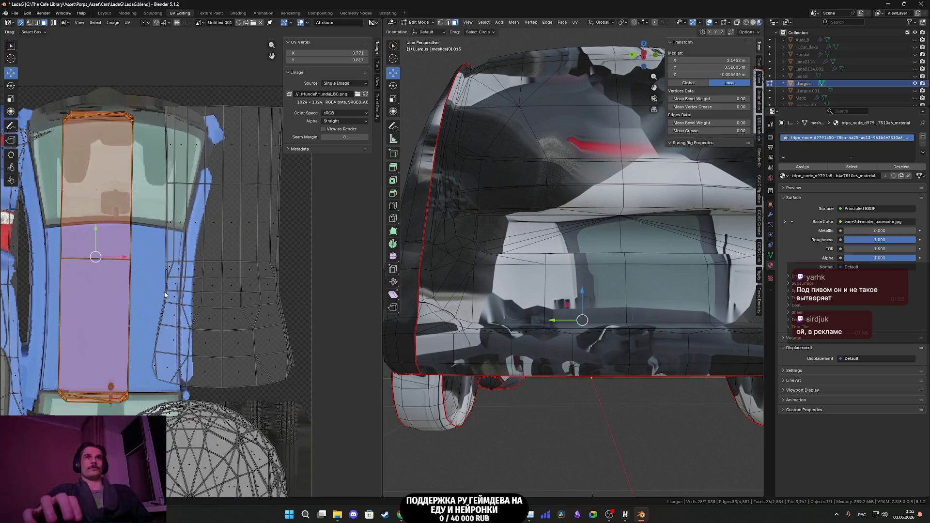
{"action": "scroll", "coordinate": [239, 313], "scroll_direction": "down", "scroll_amount": 3}
{"action": "scroll", "coordinate": [237, 313], "scroll_direction": "up", "scroll_amount": 3}
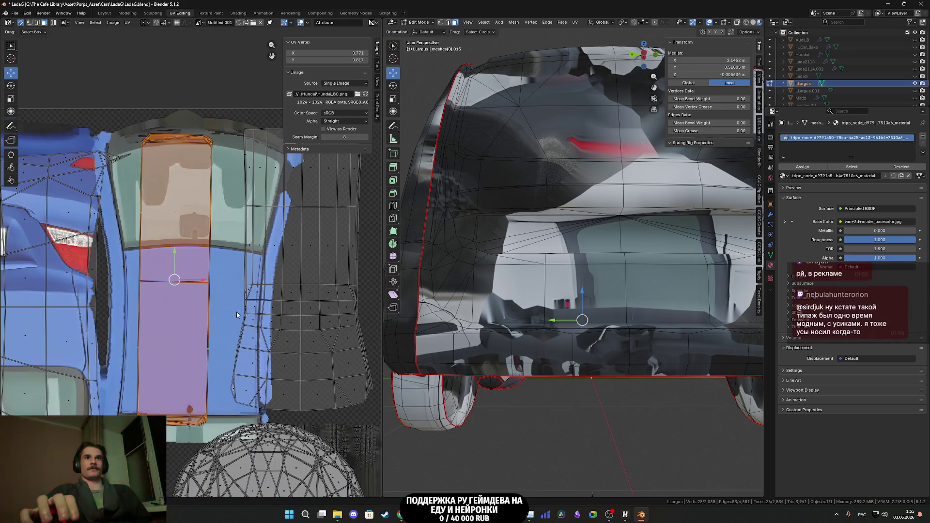
{"action": "key", "text": "g"}
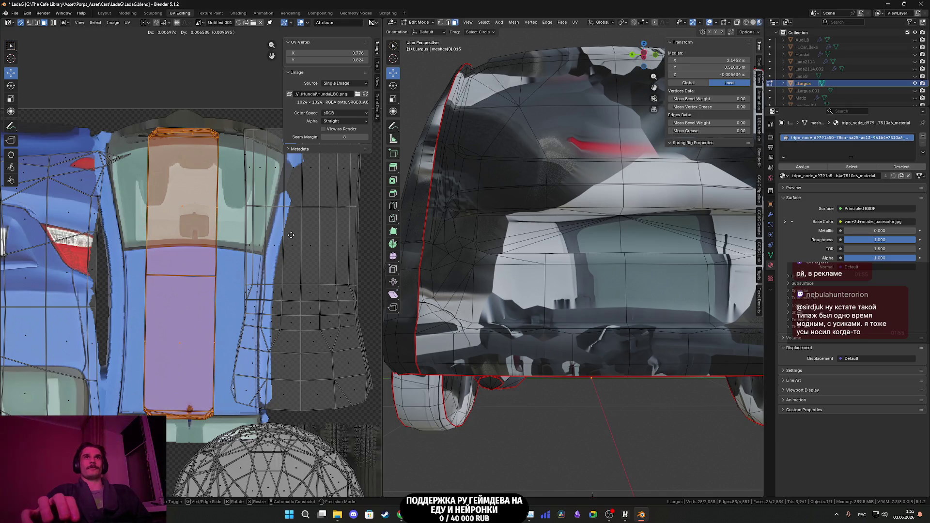
{"action": "left_click", "coordinate": [286, 240]}
{"action": "scroll", "coordinate": [286, 239], "scroll_direction": "down", "scroll_amount": 5}
{"action": "scroll", "coordinate": [213, 273], "scroll_direction": "down", "scroll_amount": 4}
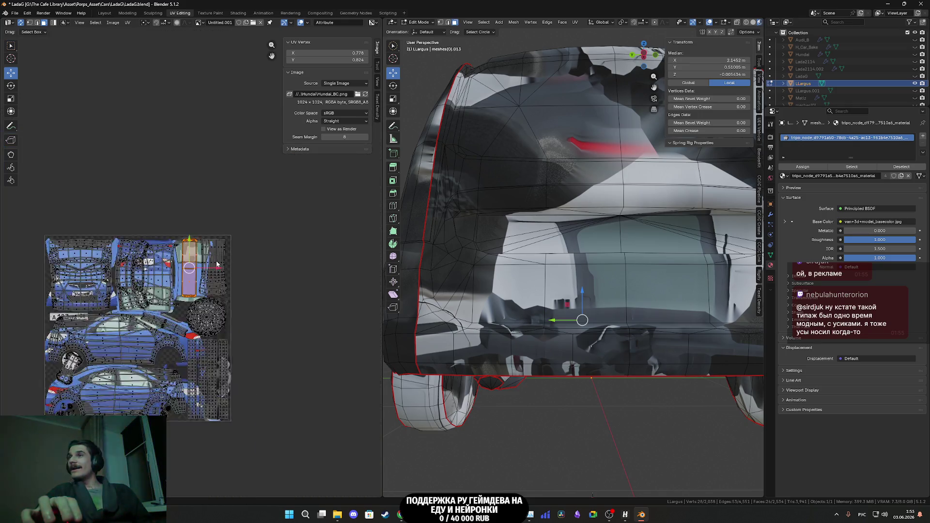
{"action": "left_click_drag", "start_coordinate": [260, 395], "coordinate": [92, 227]}
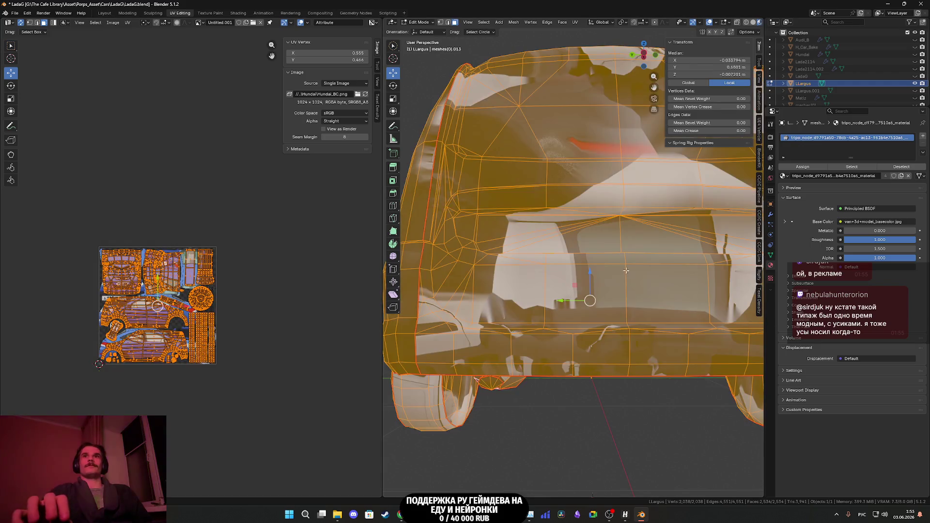
- Save the car .blend file and switch to the Twitch Stream Manager in Chrome
{"action": "scroll", "coordinate": [626, 270], "scroll_direction": "down", "scroll_amount": 8}
{"action": "mouse_move", "coordinate": [626, 270]}
{"action": "middle_mouse_down"}
{"action": "mouse_move", "coordinate": [658, 295]}
{"action": "mouse_move", "coordinate": [621, 268]}
{"action": "middle_mouse_up"}
{"action": "key", "text": "ctrl+s"}
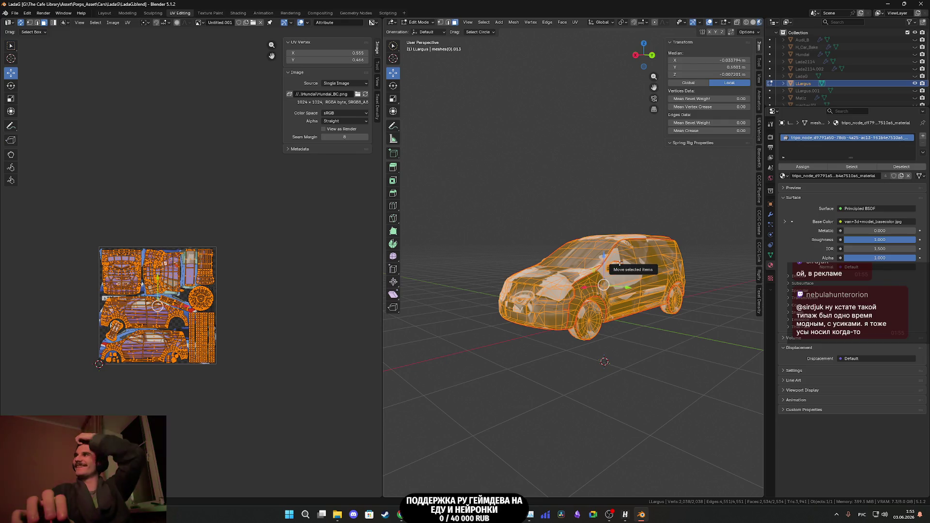
{"action": "scroll", "coordinate": [607, 256], "scroll_direction": "up", "scroll_amount": 1}
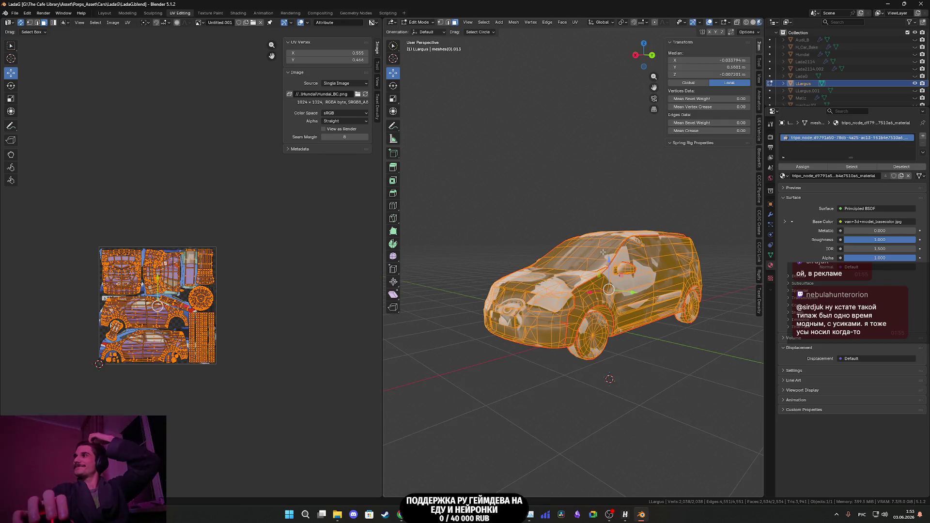
{"action": "left_click", "coordinate": [400, 515]}
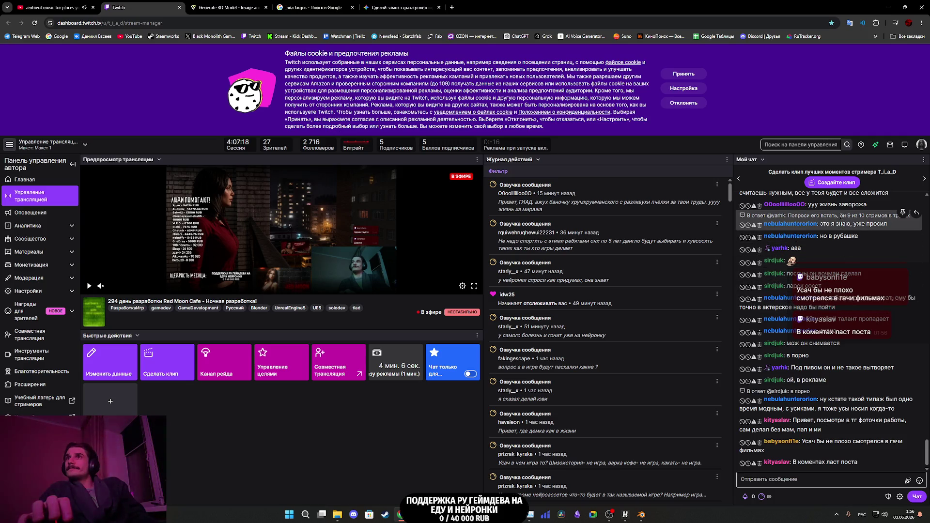
{"action": "scroll", "coordinate": [858, 240], "scroll_direction": "up", "scroll_amount": 1}
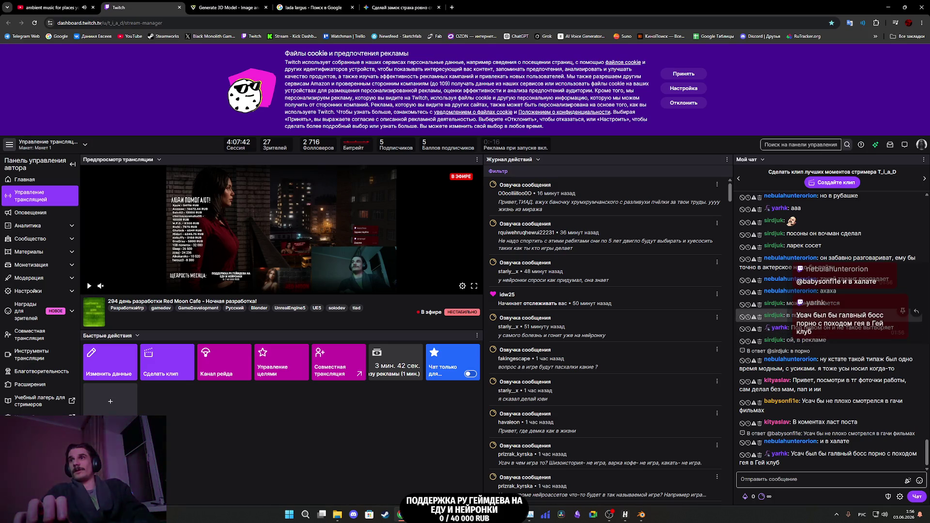
{"action": "scroll", "coordinate": [824, 316], "scroll_direction": "down", "scroll_amount": 2}
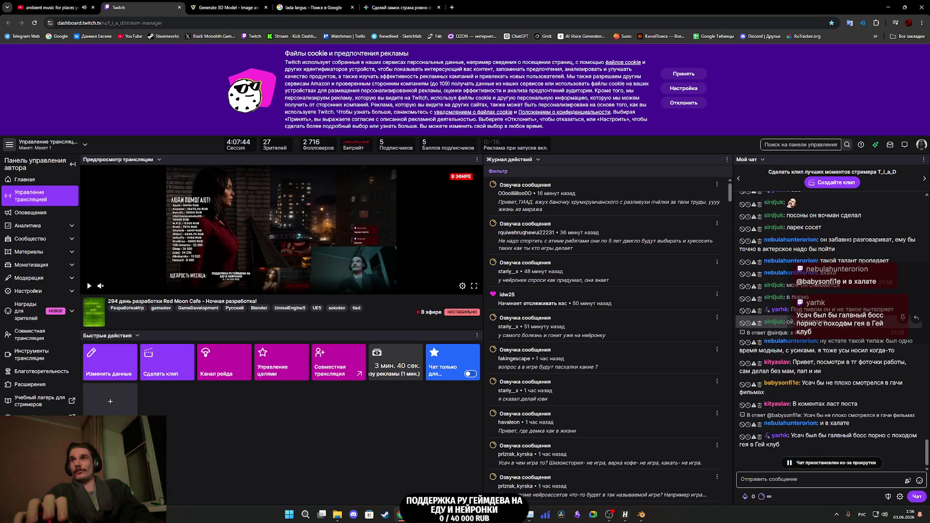
{"action": "scroll", "coordinate": [824, 316], "scroll_direction": "down", "scroll_amount": 1}
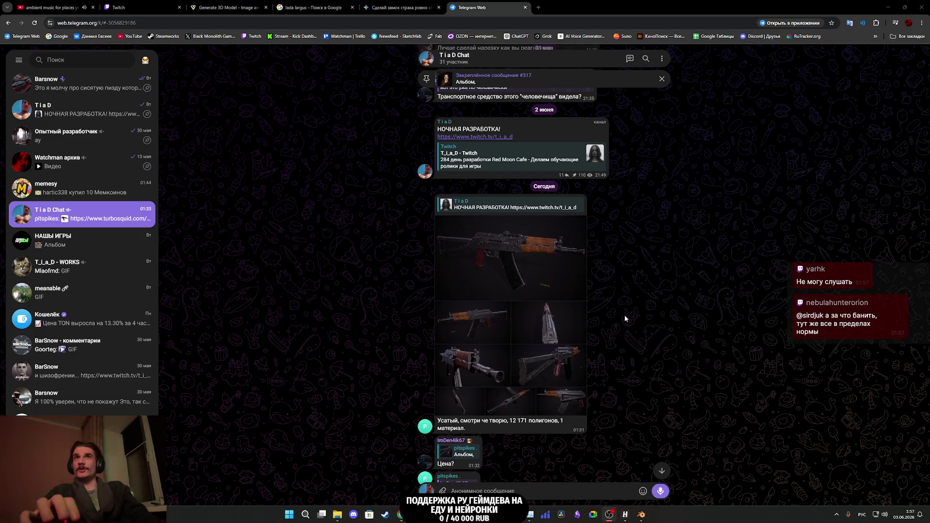
- Flip through the AK rifle album photos up to the folded-stock shot
{"action": "left_click", "coordinate": [483, 268]}
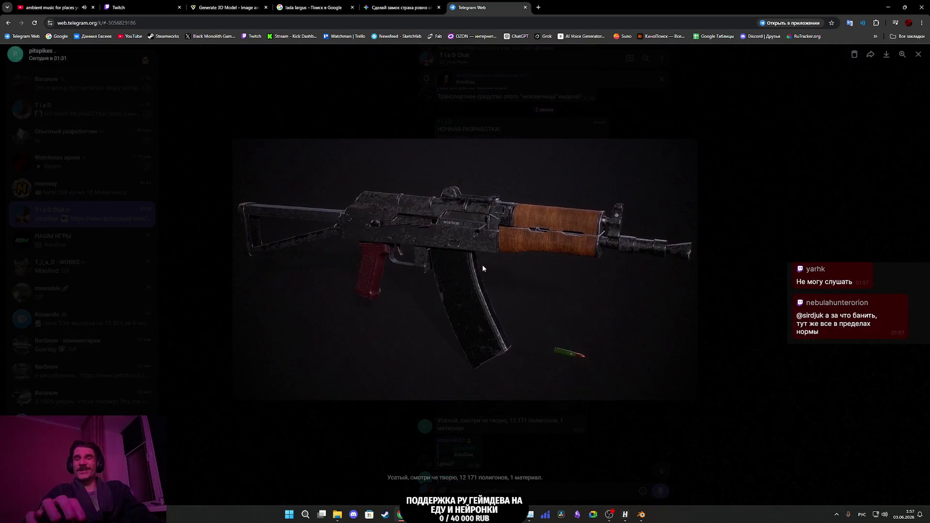
{"action": "left_click", "coordinate": [483, 268]}
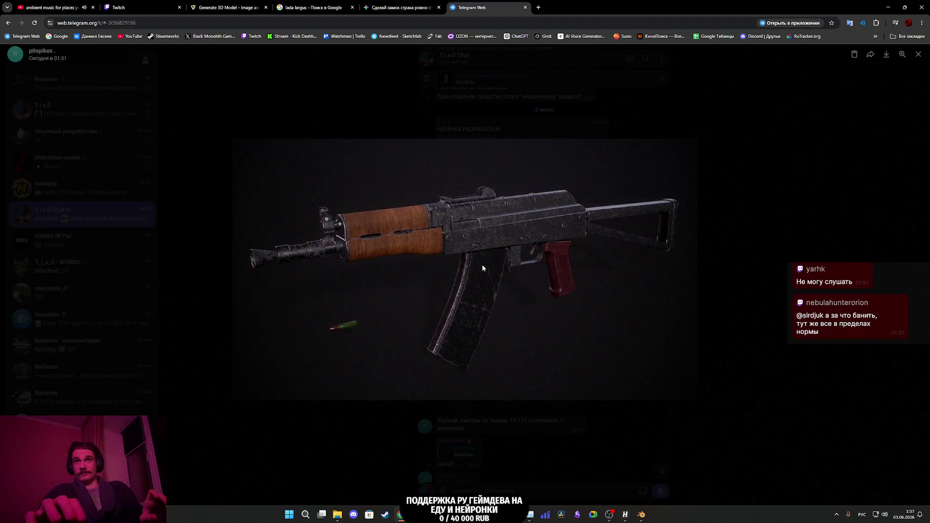
{"action": "left_click", "coordinate": [483, 268]}
{"action": "left_click", "coordinate": [483, 268]}
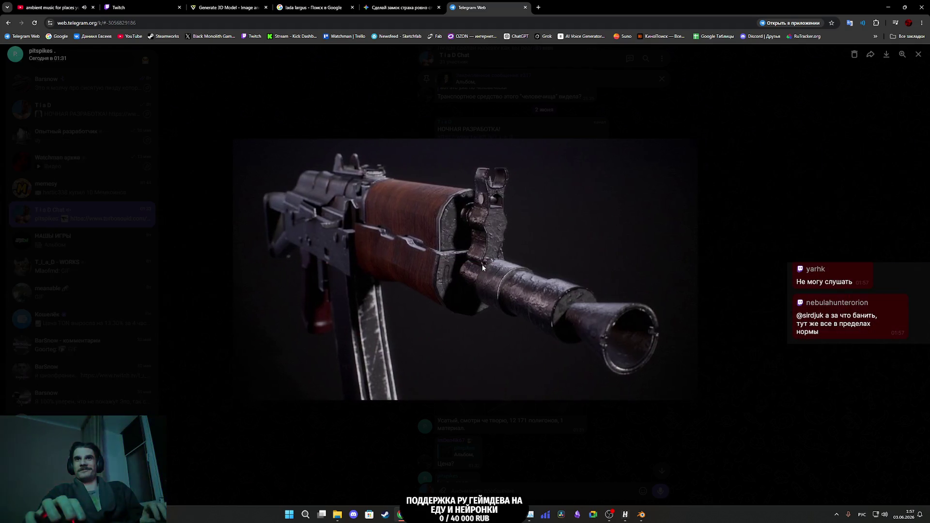
{"action": "left_click", "coordinate": [545, 290]}
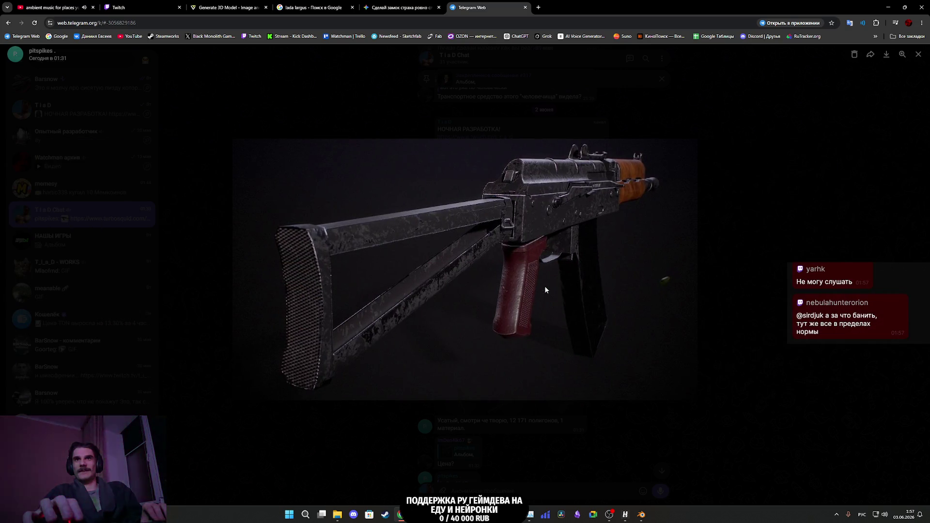
{"action": "left_click", "coordinate": [545, 290]}
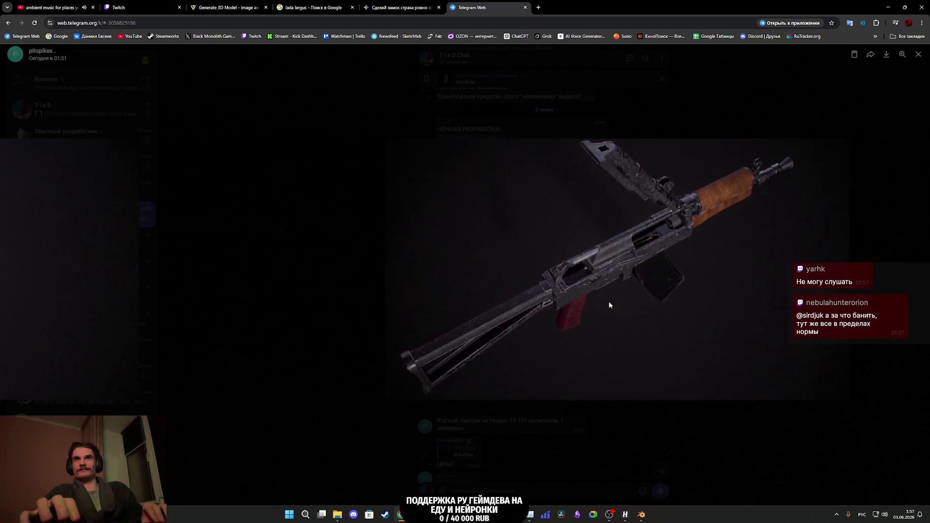
{"action": "left_click", "coordinate": [610, 305]}
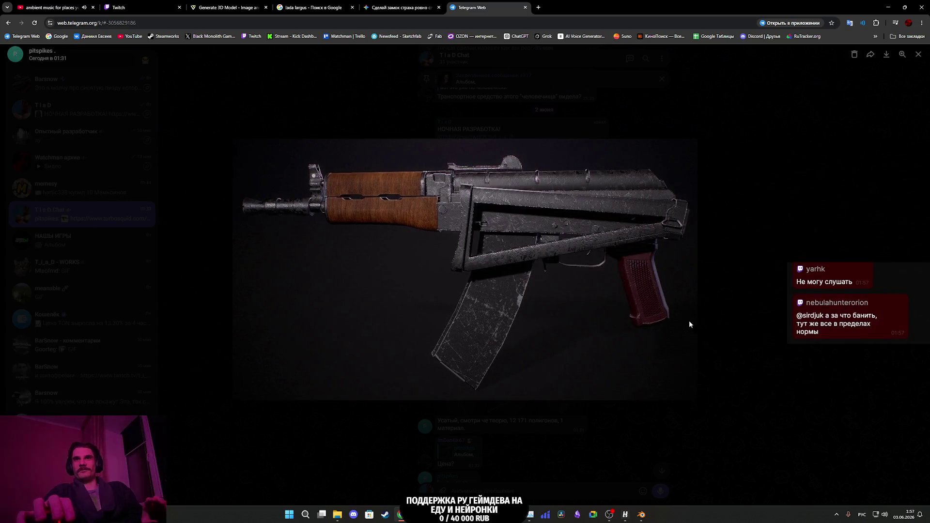
- Close the photo viewer and scroll the chat to the TurboSquid AKS-74U link
{"action": "left_click", "coordinate": [748, 328]}
{"action": "scroll", "coordinate": [583, 350], "scroll_direction": "up", "scroll_amount": 2}
{"action": "scroll", "coordinate": [584, 347], "scroll_direction": "down", "scroll_amount": 2}
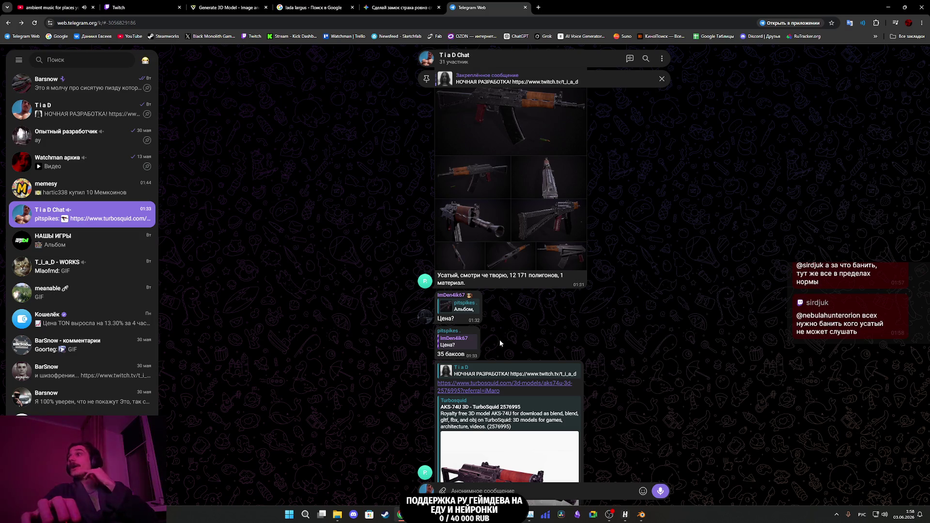
{"action": "scroll", "coordinate": [487, 357], "scroll_direction": "down", "scroll_amount": 2}
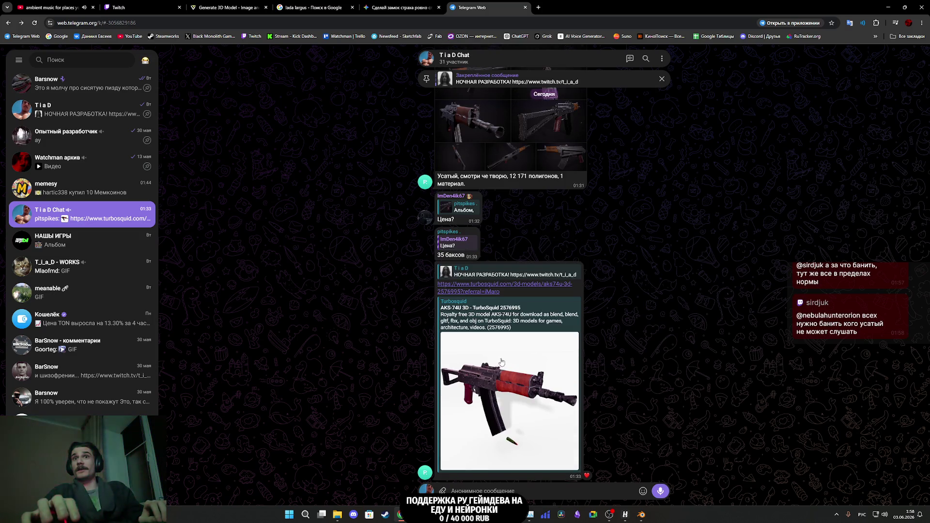
- Open the TurboSquid AKS-74U link in a new tab and launch its 3D preview
{"action": "middle_click", "coordinate": [490, 288]}
{"action": "left_click", "coordinate": [557, 7]}
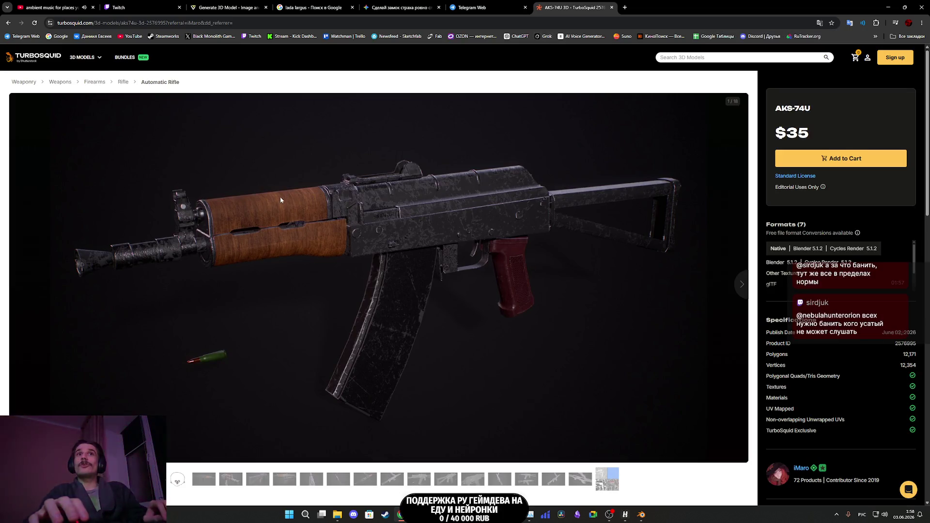
{"action": "scroll", "coordinate": [356, 242], "scroll_direction": "down", "scroll_amount": 1}
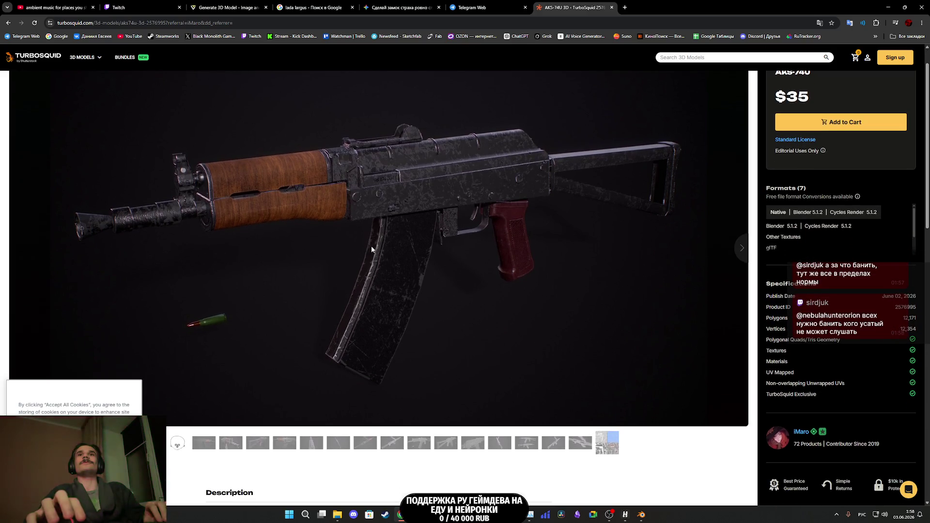
{"action": "scroll", "coordinate": [545, 253], "scroll_direction": "down", "scroll_amount": 2}
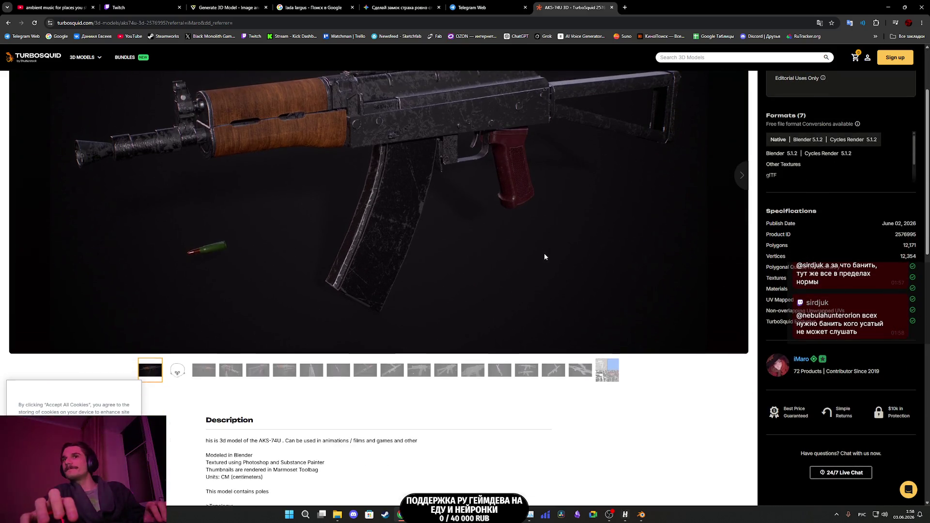
{"action": "left_click", "coordinate": [181, 373]}
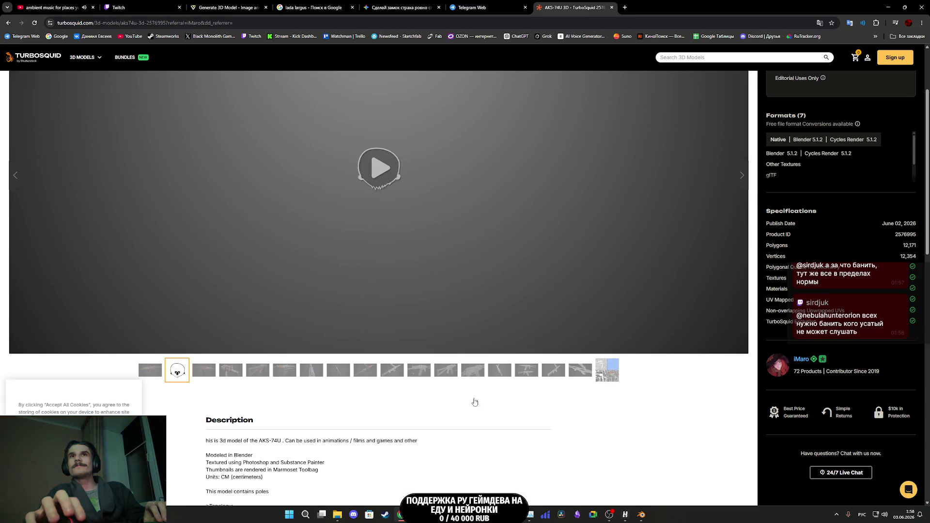
- Rotate the rifle in the 3D preview, check a close-up render, and try fullscreen
{"action": "scroll", "coordinate": [412, 345], "scroll_direction": "up", "scroll_amount": 3}
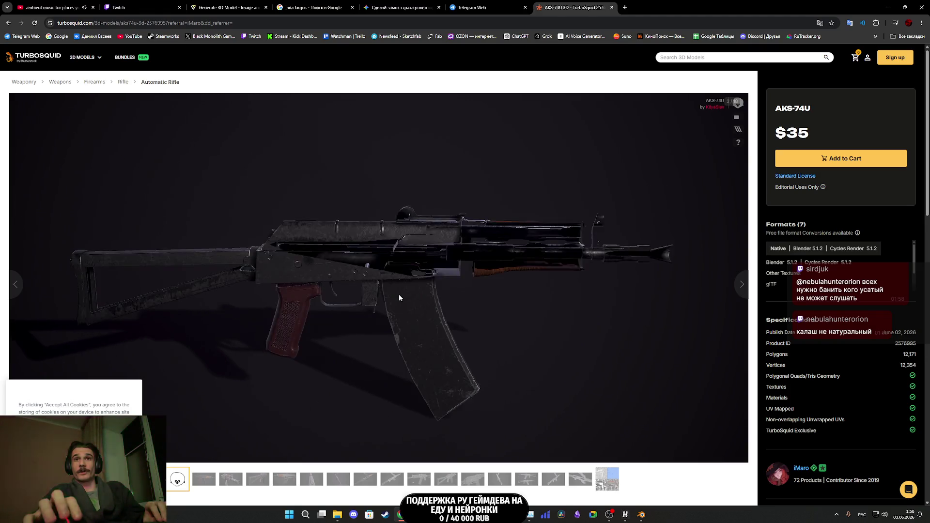
{"action": "mouse_move", "coordinate": [399, 295]}
{"action": "left_mouse_down"}
{"action": "mouse_move", "coordinate": [580, 301]}
{"action": "mouse_move", "coordinate": [576, 283]}
{"action": "mouse_move", "coordinate": [461, 332]}
{"action": "mouse_move", "coordinate": [455, 305]}
{"action": "mouse_move", "coordinate": [423, 311]}
{"action": "mouse_move", "coordinate": [550, 297]}
{"action": "mouse_move", "coordinate": [486, 297]}
{"action": "mouse_move", "coordinate": [480, 309]}
{"action": "left_mouse_up"}
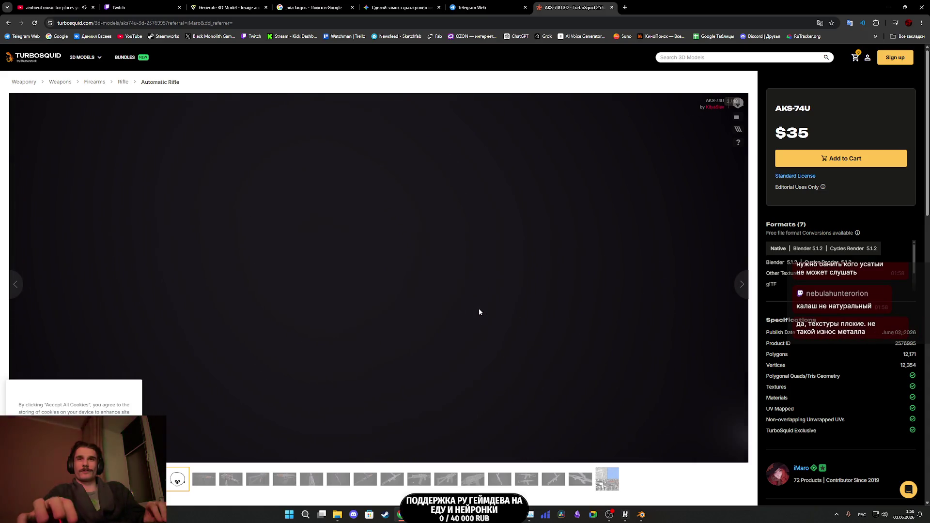
{"action": "scroll", "coordinate": [479, 308], "scroll_direction": "up", "scroll_amount": 3}
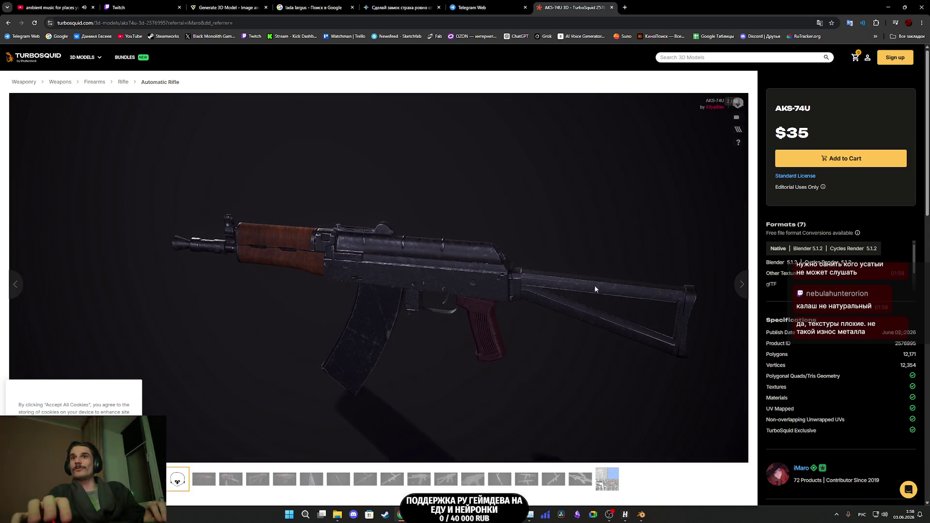
{"action": "left_click", "coordinate": [740, 285]}
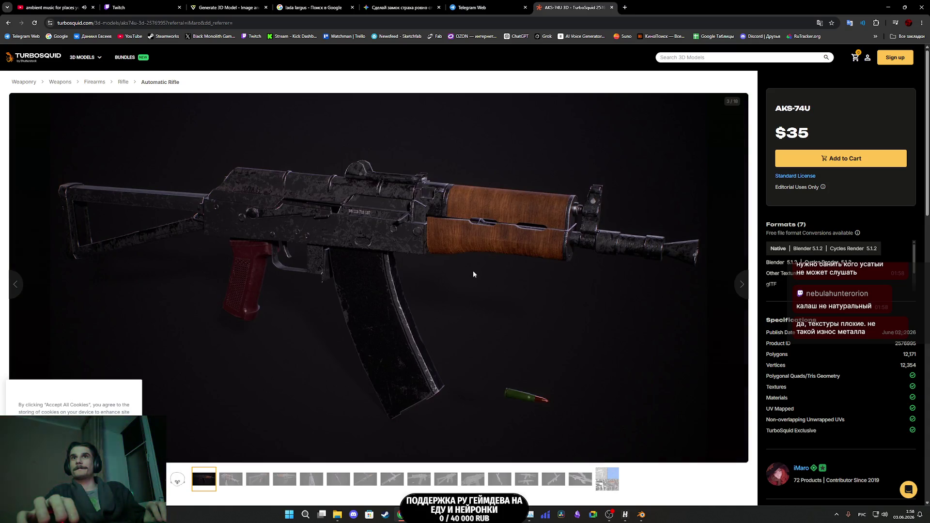
{"action": "left_click", "coordinate": [15, 284]}
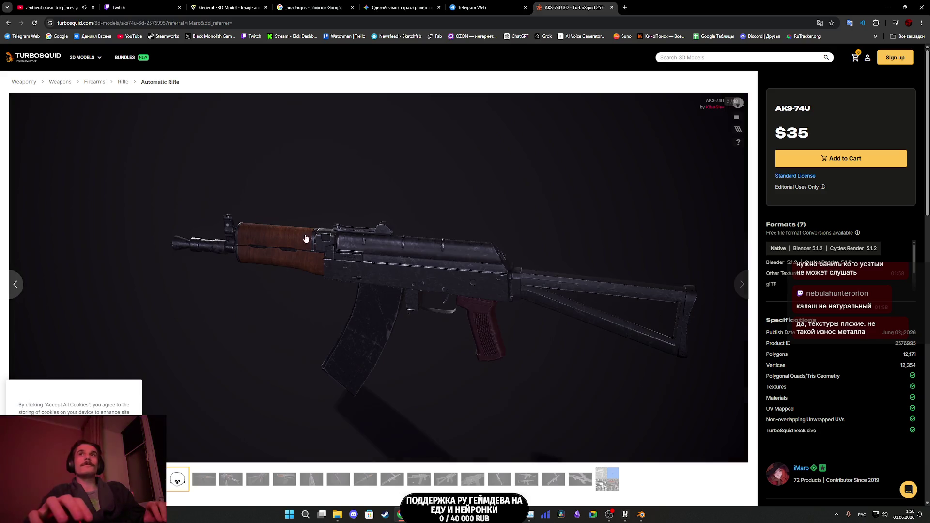
{"action": "left_click", "coordinate": [736, 121]}
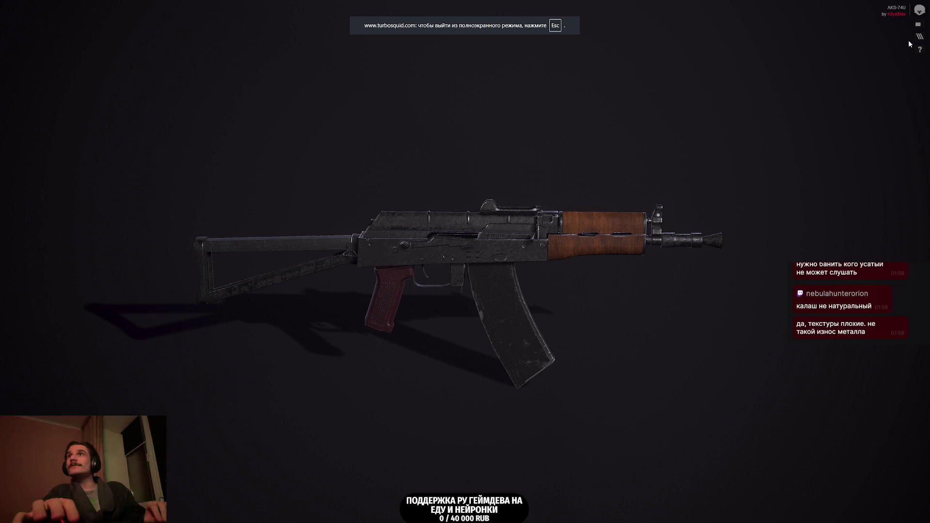
{"action": "left_click", "coordinate": [918, 25]}
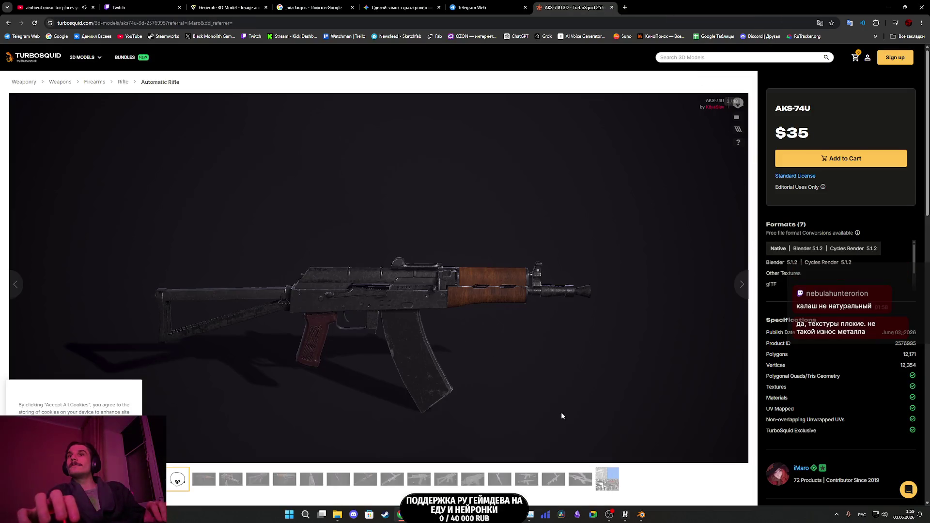
- Browse the gallery's texture maps image, then the checker-textured render
{"action": "key", "text": "Left"}
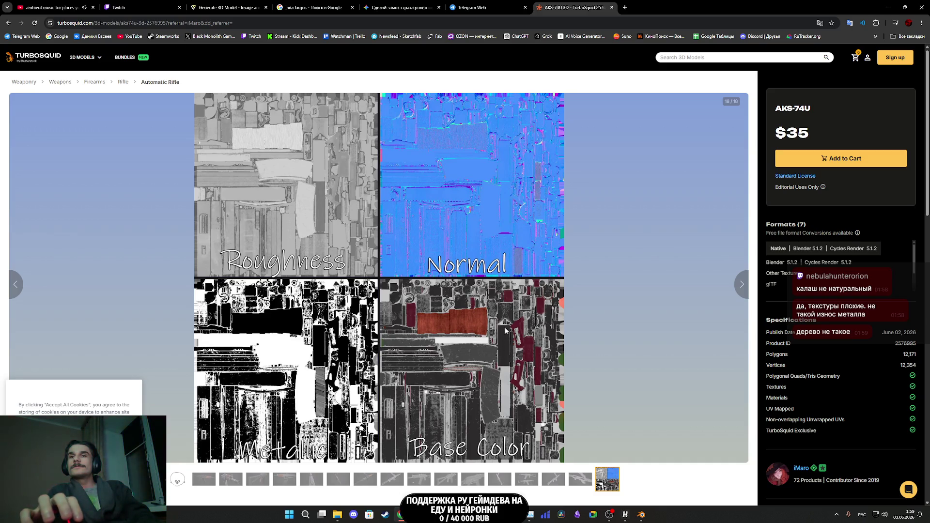
{"action": "scroll", "coordinate": [509, 334], "scroll_direction": "down", "scroll_amount": 2}
{"action": "scroll", "coordinate": [564, 372], "scroll_direction": "up", "scroll_amount": 2}
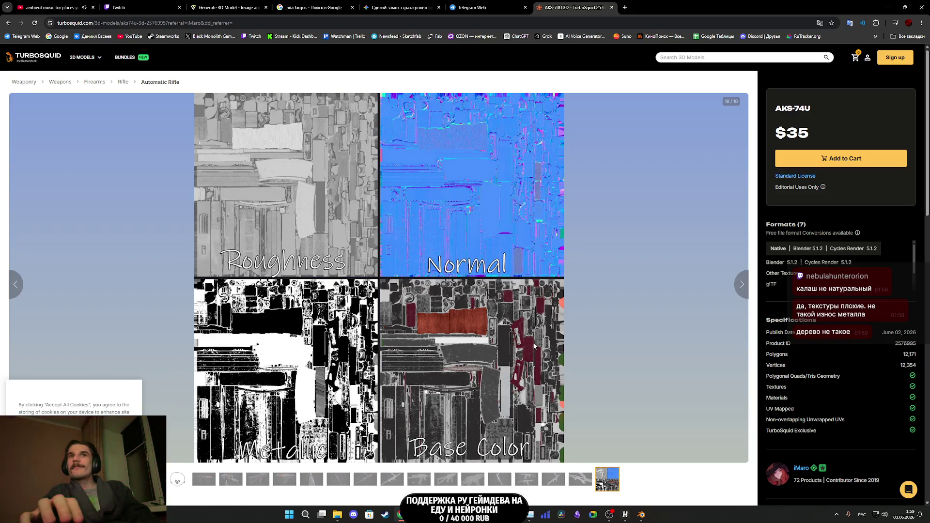
{"action": "scroll", "coordinate": [533, 336], "scroll_direction": "down", "scroll_amount": 3}
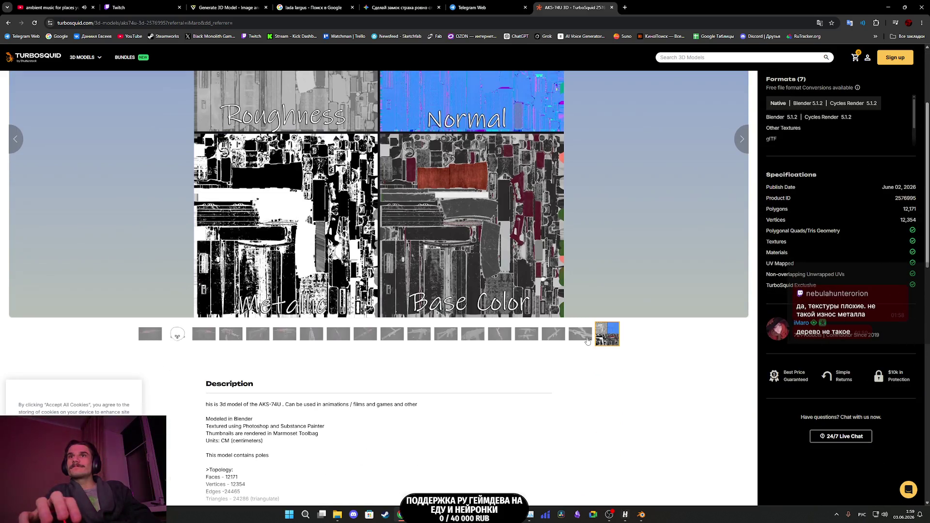
{"action": "left_click", "coordinate": [587, 339]}
{"action": "scroll", "coordinate": [584, 341], "scroll_direction": "up", "scroll_amount": 3}
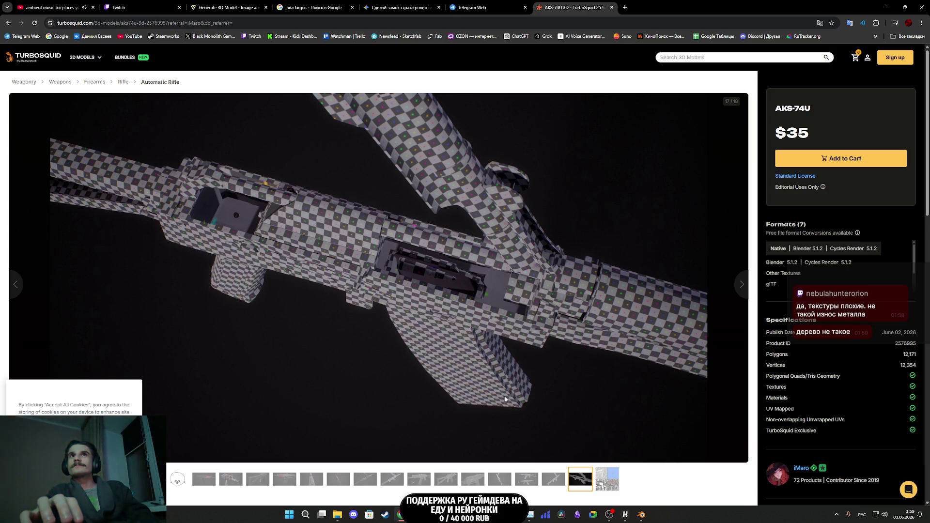
- Step back from gallery image 16 past the wireframe renders to textured image 9 of 18
{"action": "left_click", "coordinate": [557, 481]}
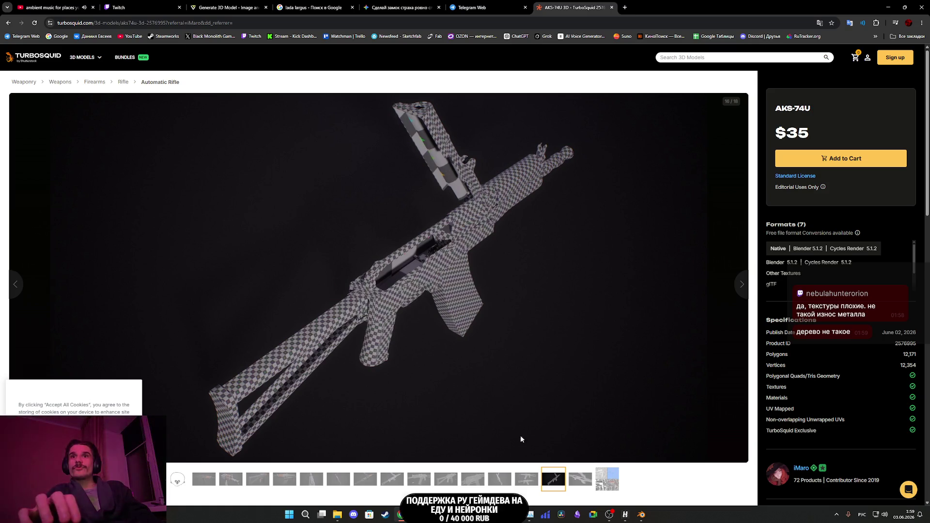
{"action": "left_click", "coordinate": [527, 488]}
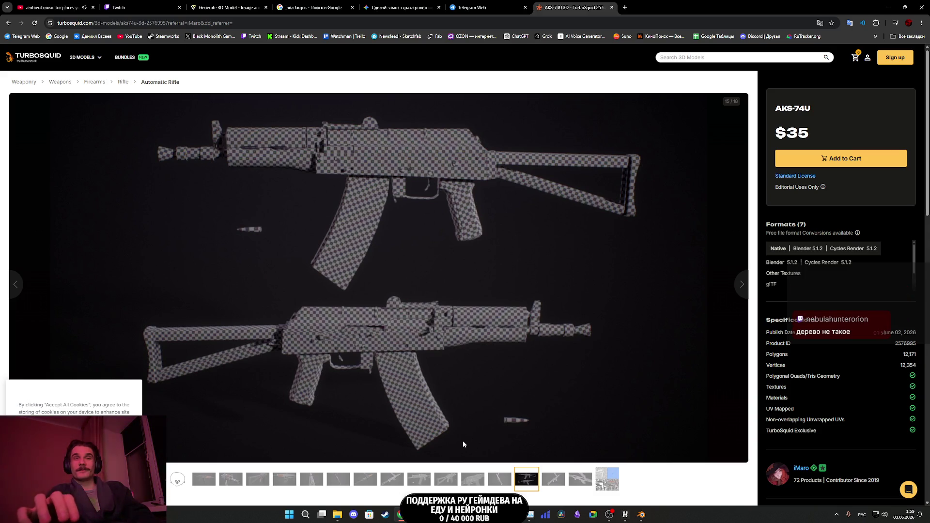
{"action": "left_click", "coordinate": [503, 484]}
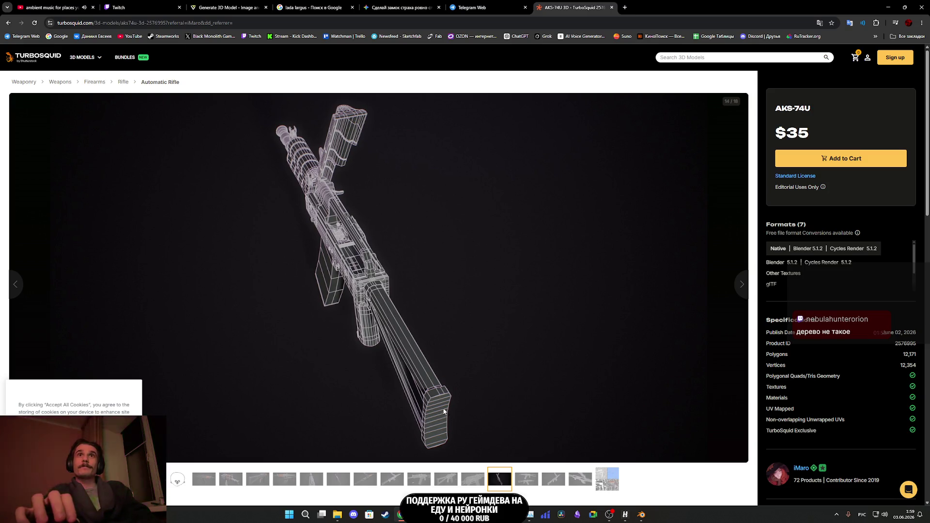
{"action": "left_click", "coordinate": [479, 483]}
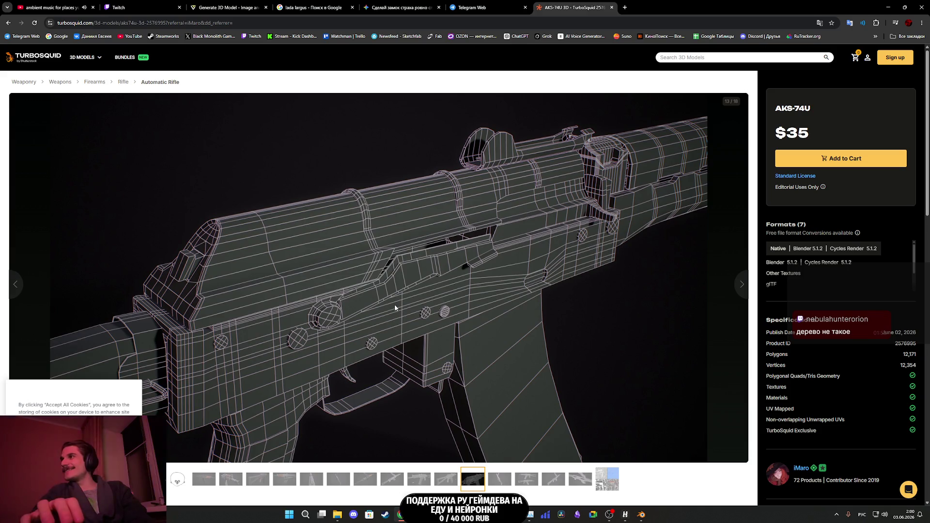
{"action": "left_click", "coordinate": [438, 473]}
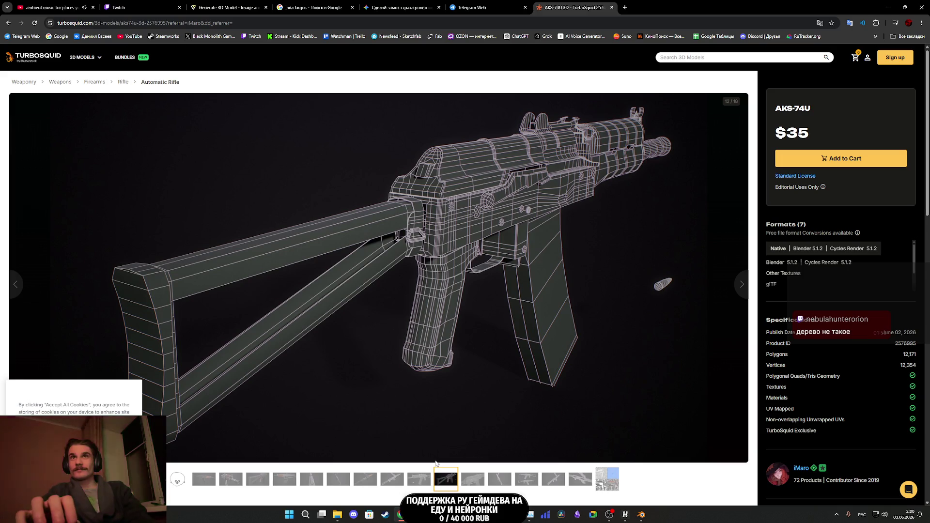
{"action": "left_click", "coordinate": [415, 479]}
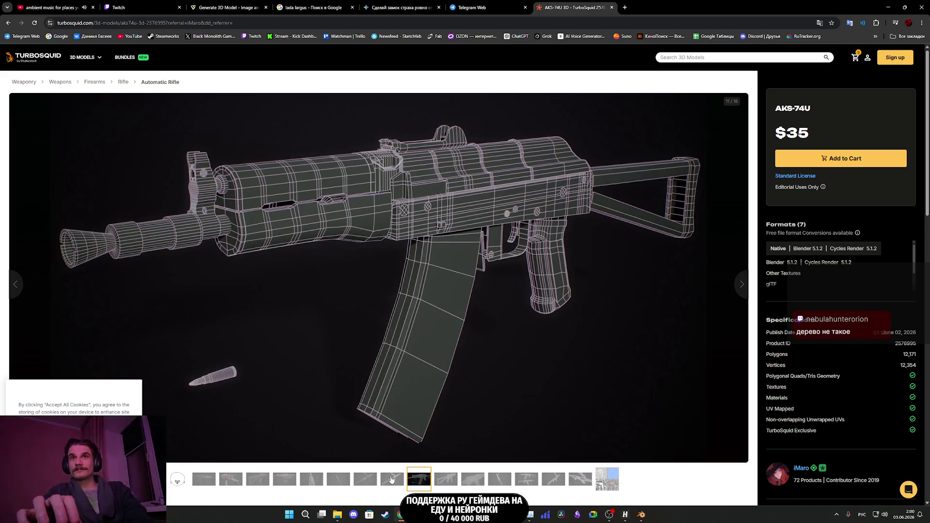
{"action": "left_click", "coordinate": [383, 479]}
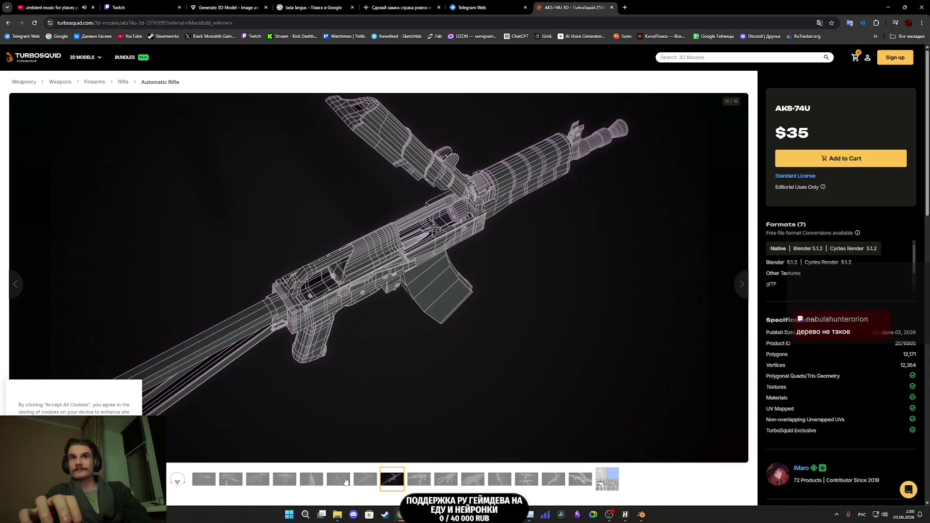
{"action": "left_click", "coordinate": [339, 480]}
{"action": "left_click", "coordinate": [366, 482]}
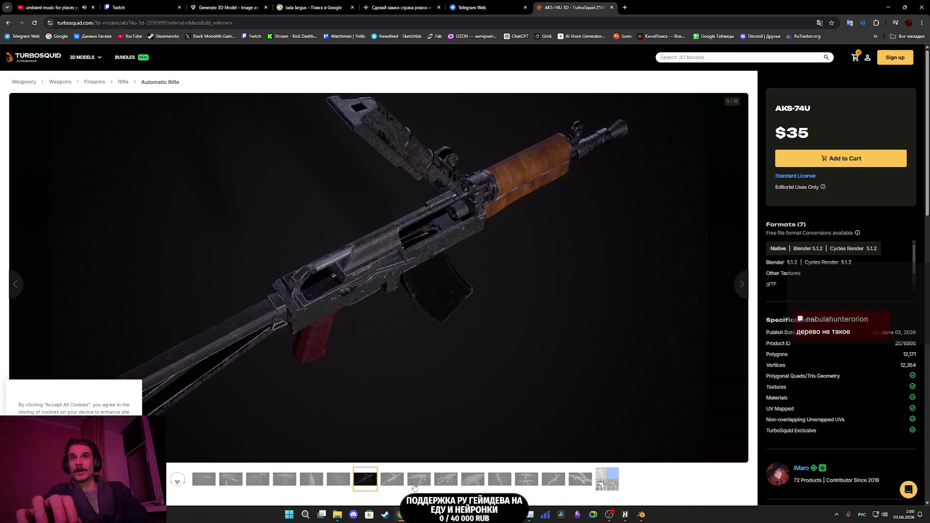
- Advance the AKS-74U gallery to image 11, then step back to image 7
{"action": "left_click", "coordinate": [395, 484]}
{"action": "left_click", "coordinate": [412, 482]}
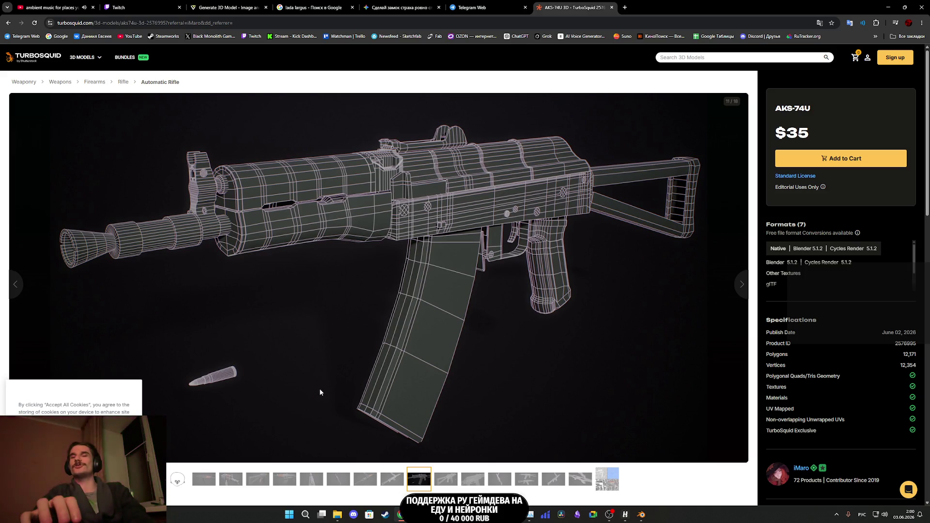
{"action": "left_click", "coordinate": [392, 480]}
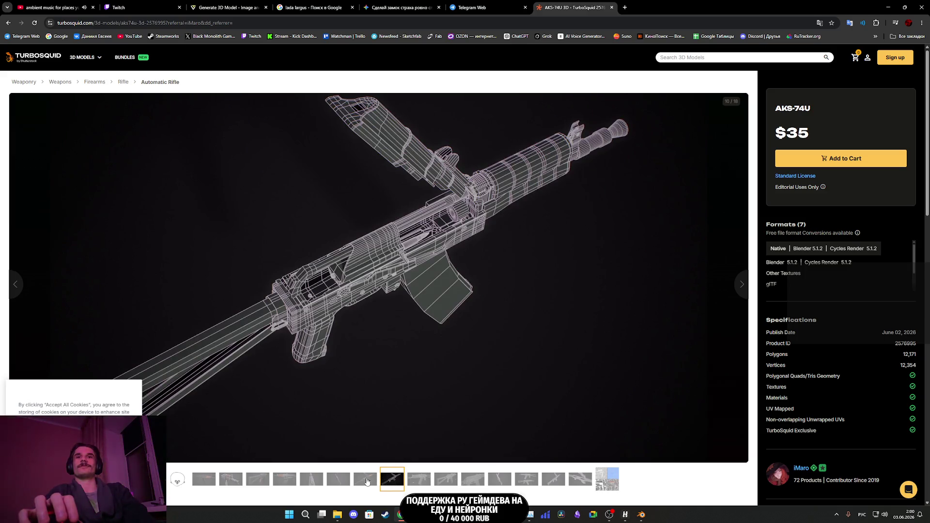
{"action": "left_click", "coordinate": [365, 480]}
{"action": "left_click", "coordinate": [334, 483]}
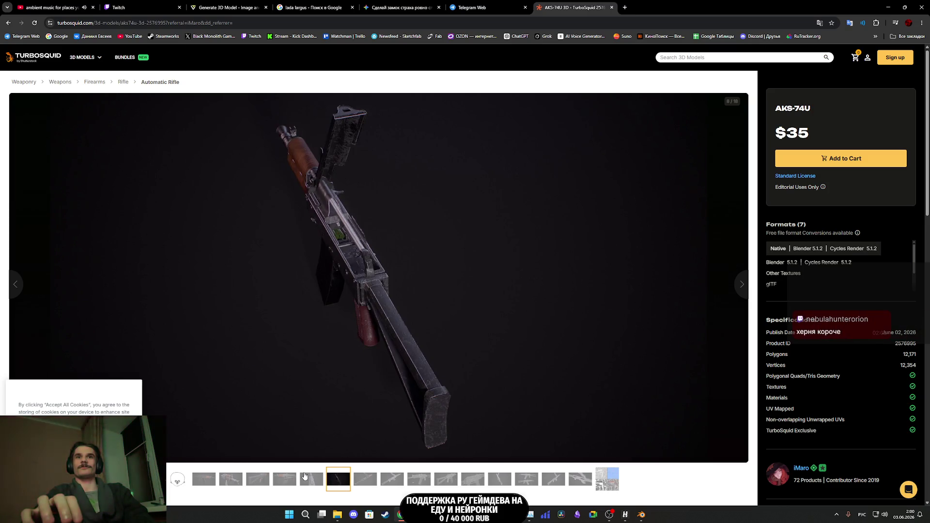
{"action": "left_click", "coordinate": [306, 479]}
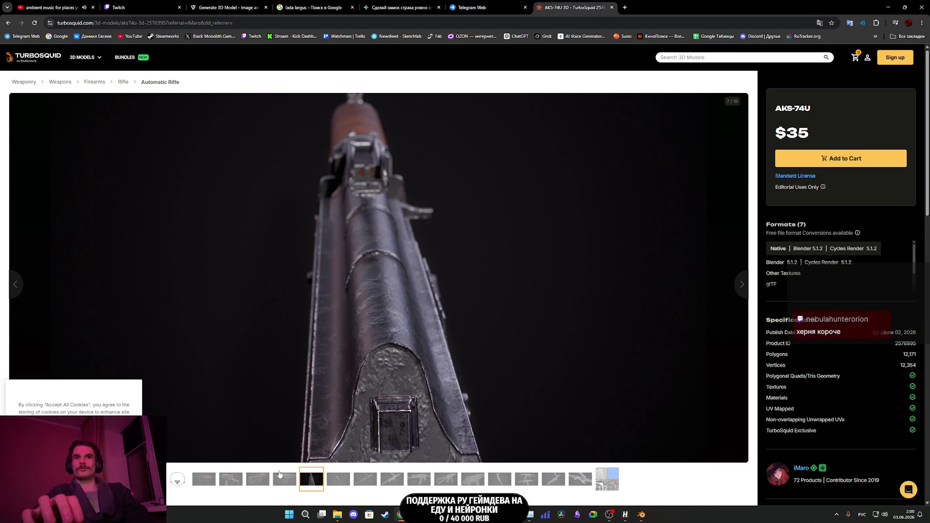
- Step back through gallery images 6 to 3, then close the TurboSquid listing
{"action": "left_click", "coordinate": [283, 480]}
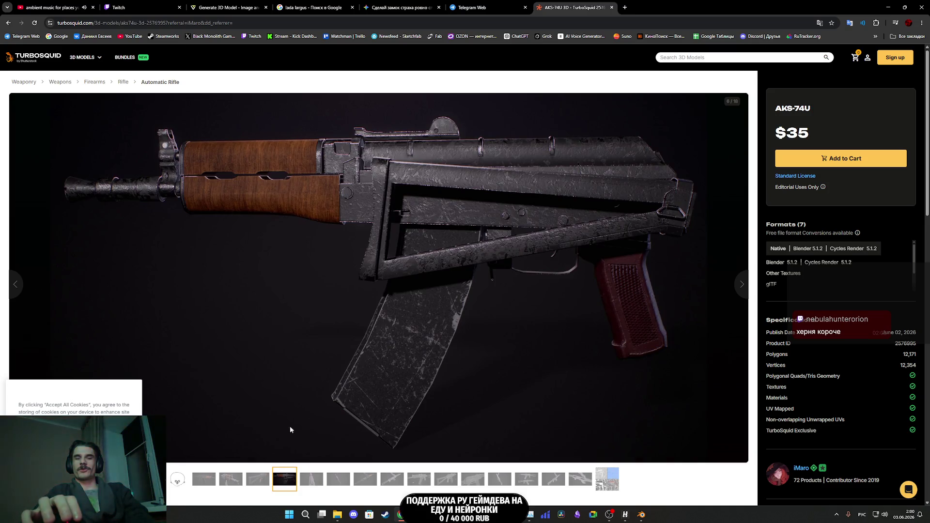
{"action": "left_click", "coordinate": [265, 482]}
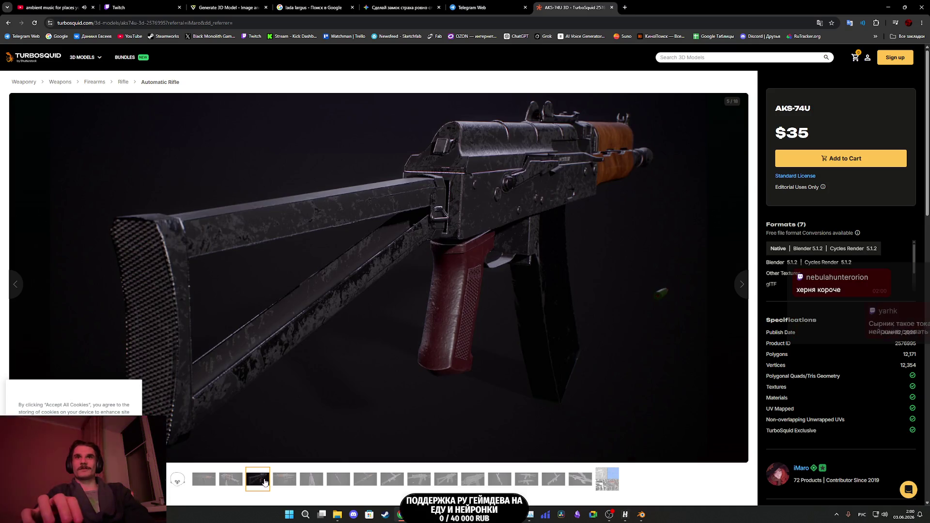
{"action": "left_click", "coordinate": [237, 485]}
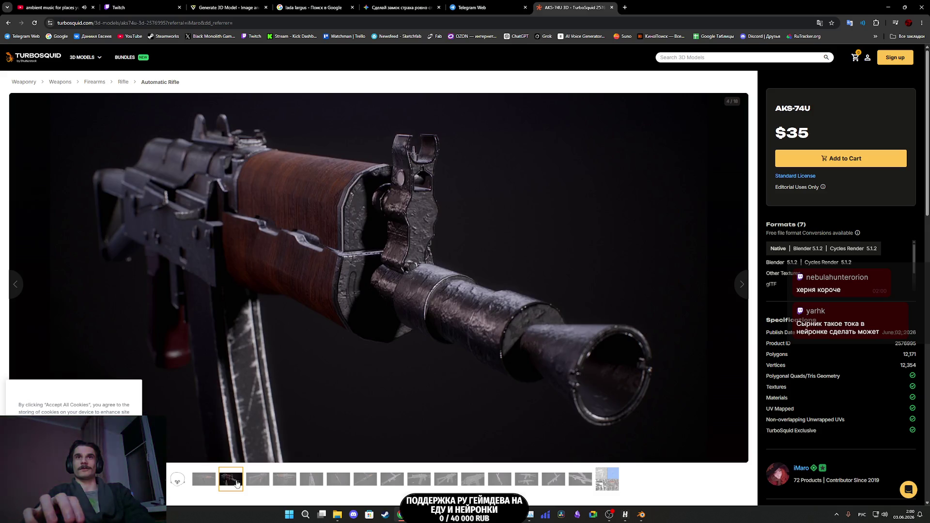
{"action": "left_click", "coordinate": [207, 485]}
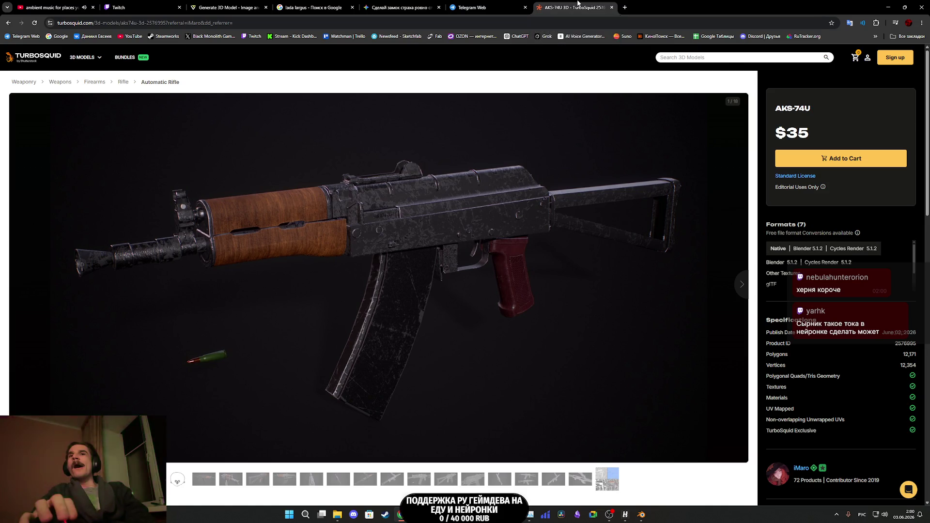
{"action": "middle_click", "coordinate": [577, 3]}
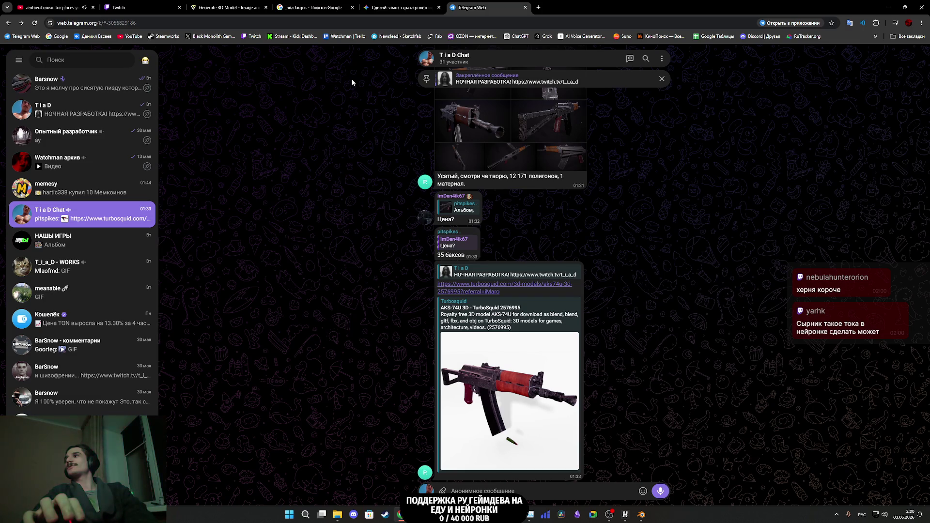
- Switch from Telegram Web to the Twitch stream manager tab
{"action": "left_click", "coordinate": [130, 8]}
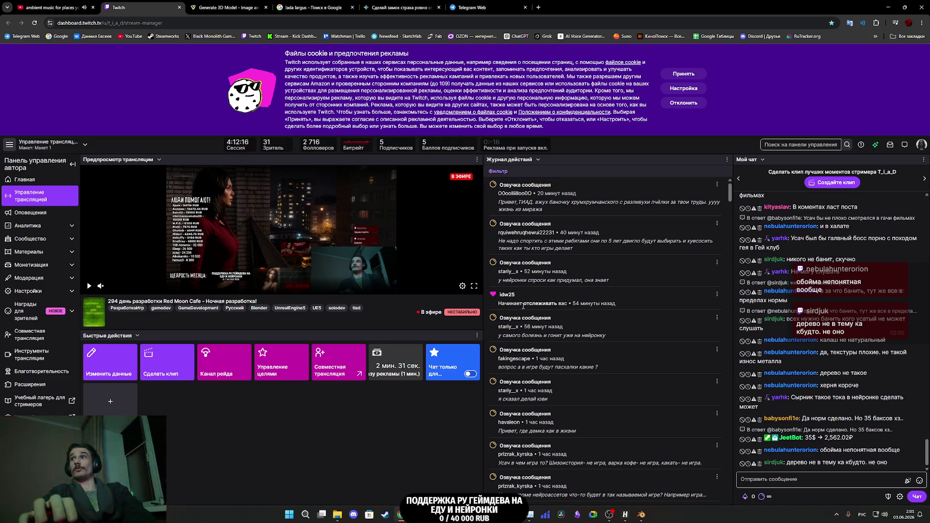
- Bring the Blender window with the car model to the front from the taskbar
{"action": "mouse_move", "coordinate": [465, 515]}
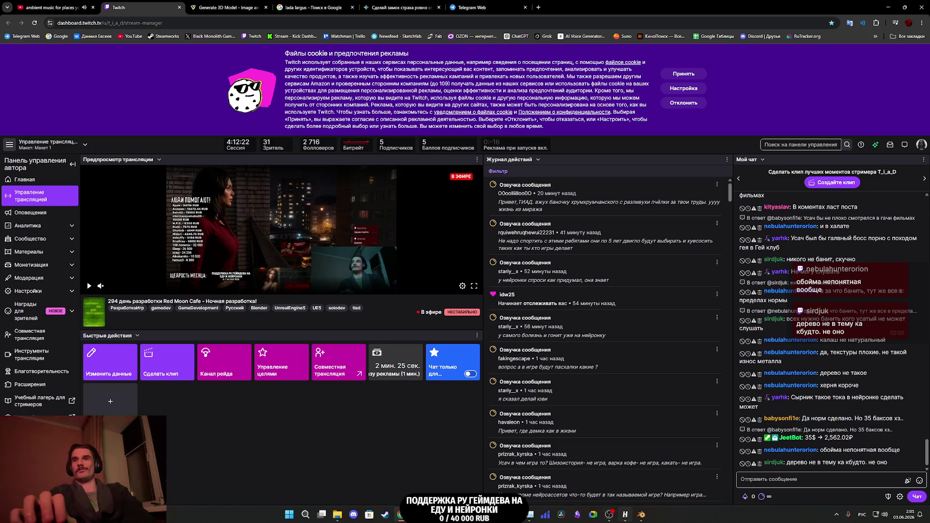
{"action": "left_click", "coordinate": [642, 518]}
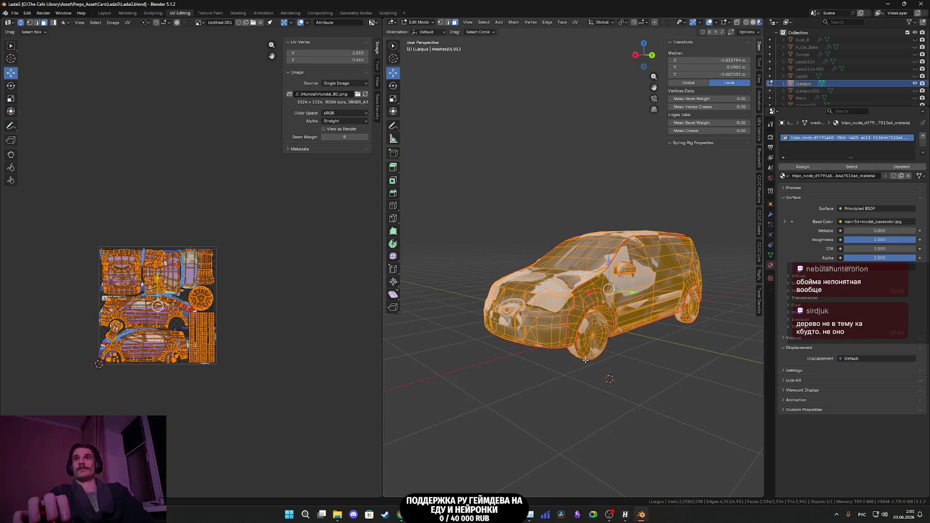
- Return to the Twitch dashboard in Chrome, then open a new blank tab
{"action": "left_click", "coordinate": [402, 516]}
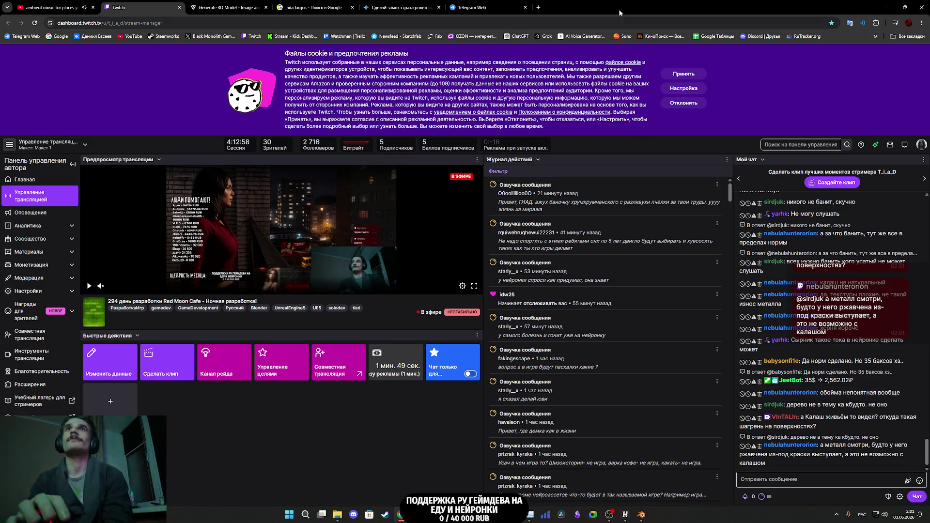
{"action": "left_click", "coordinate": [538, 7]}
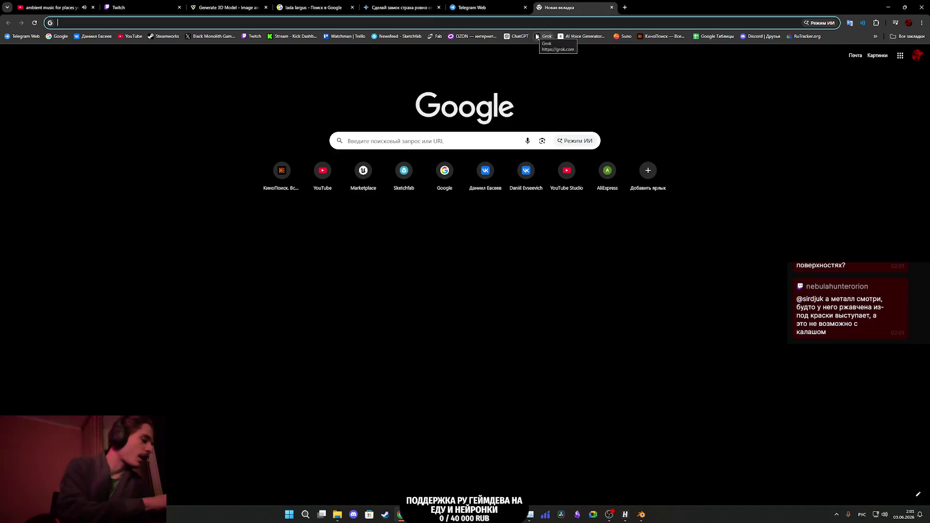
- Search Google for 'aksu', replacing the mistyped first query
{"action": "type", "text": "ф"}
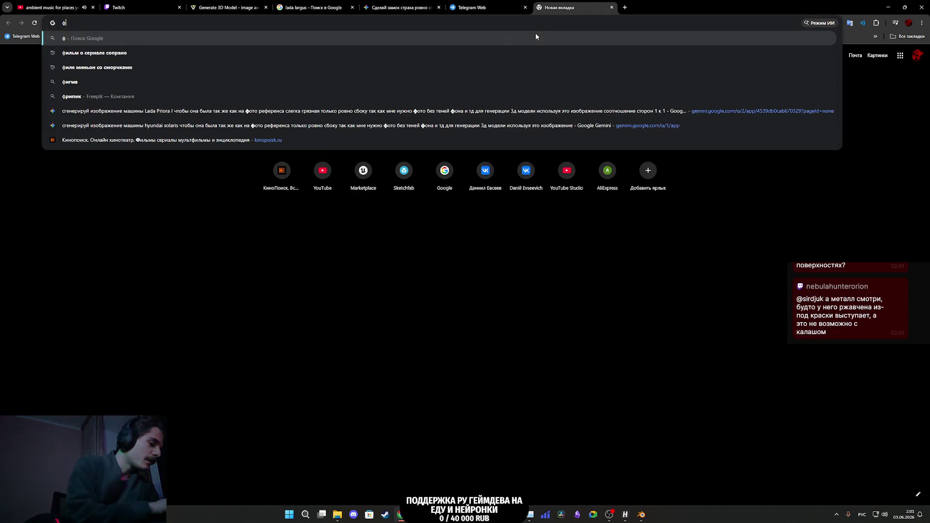
{"action": "type", "text": "лыг"}
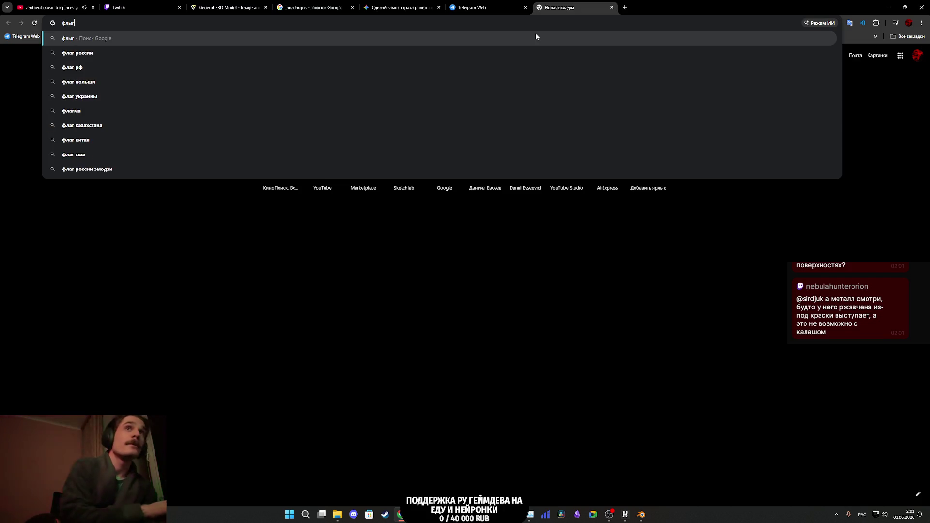
{"action": "key", "text": "Return"}
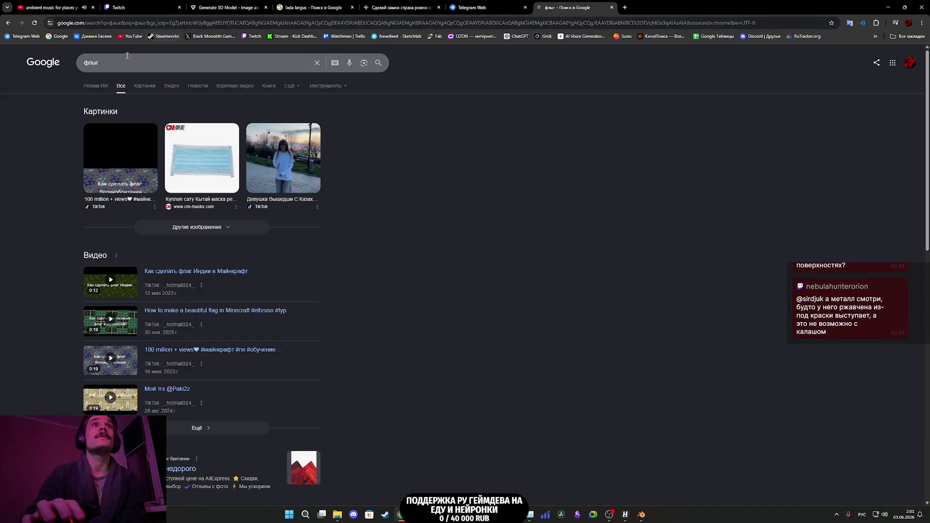
{"action": "double_click", "coordinate": [91, 63]}
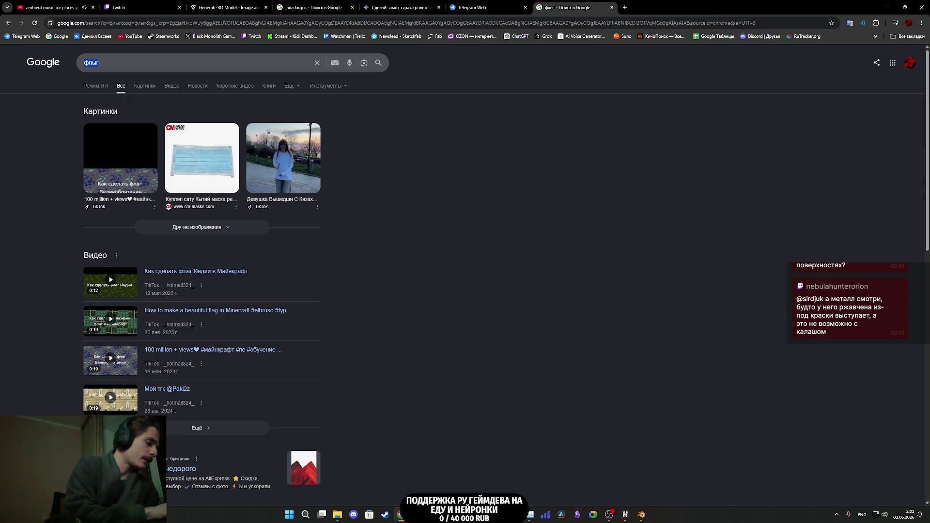
{"action": "type", "text": "aksu"}
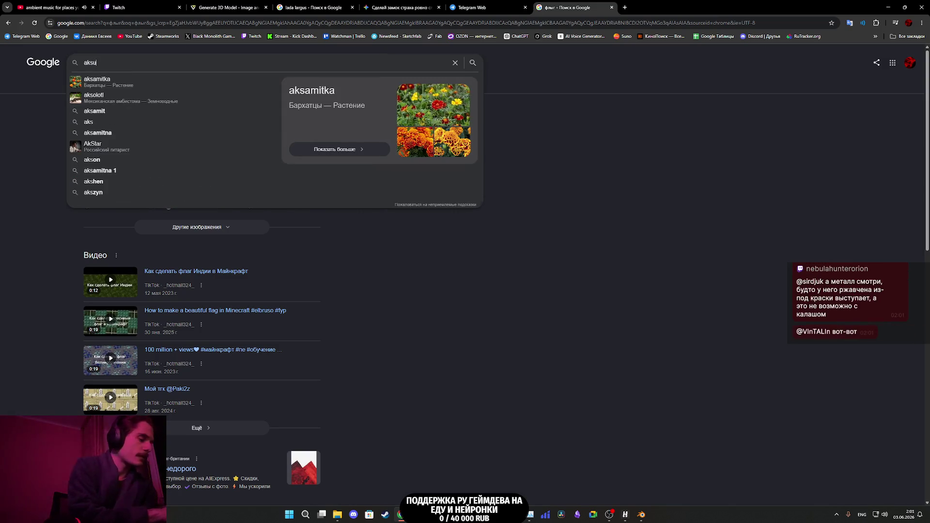
{"action": "key", "text": "Return"}
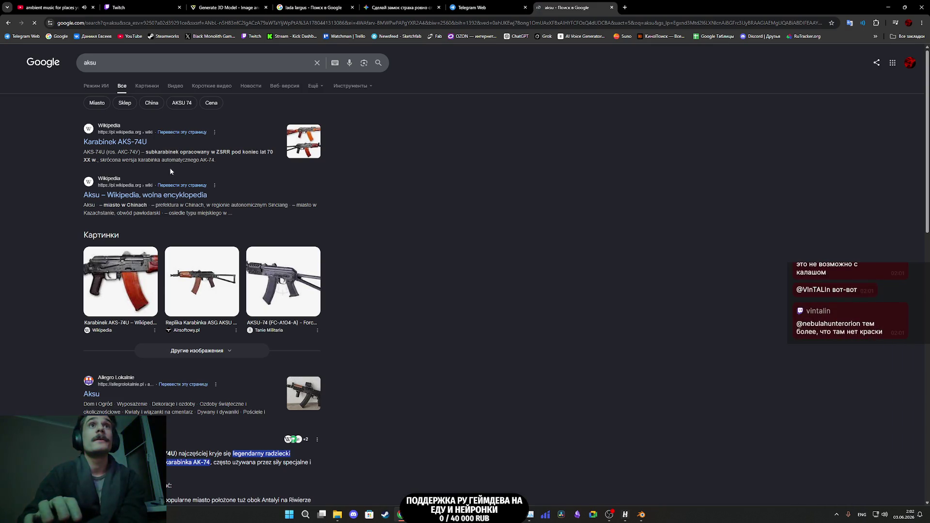
- Preview several AKSU photos in Google Images (Reddit, Wikimedia Commons, Taiwangun), then close the tab
{"action": "left_click", "coordinate": [141, 88]}
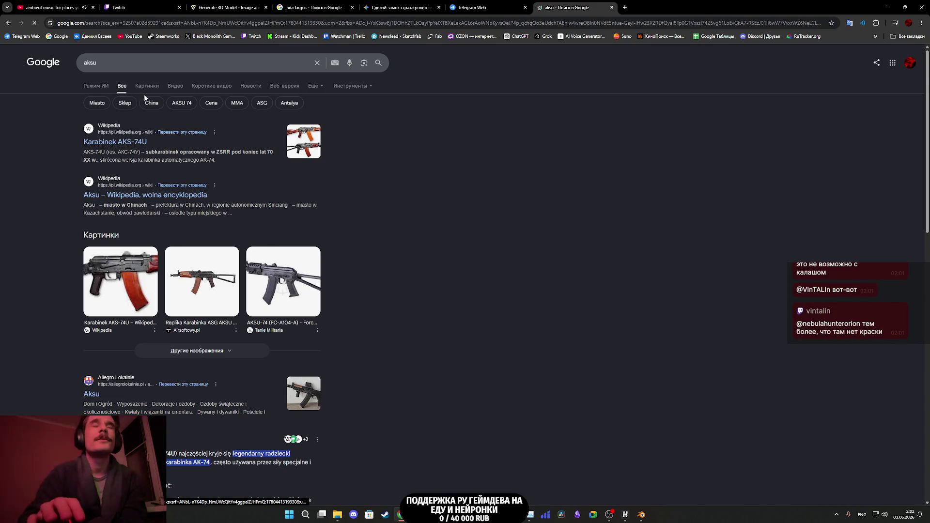
{"action": "left_click", "coordinate": [200, 158]}
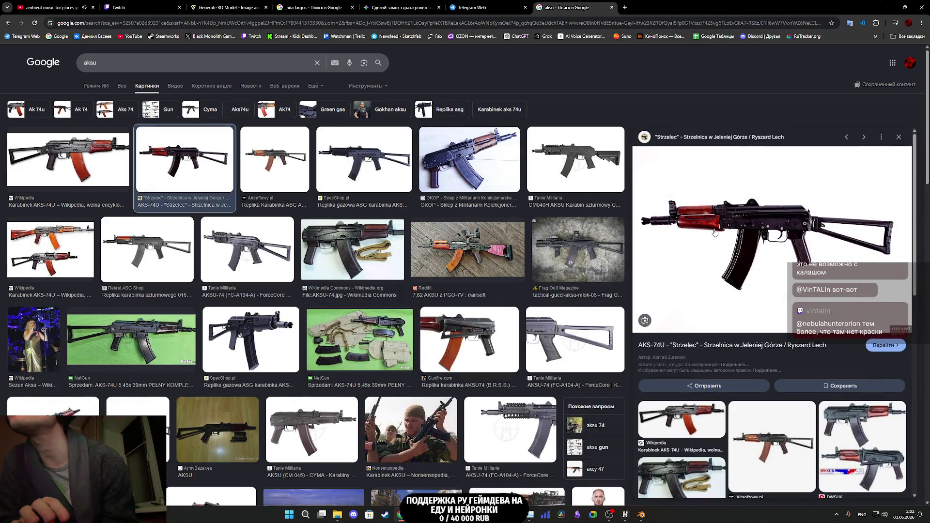
{"action": "left_click", "coordinate": [450, 246]}
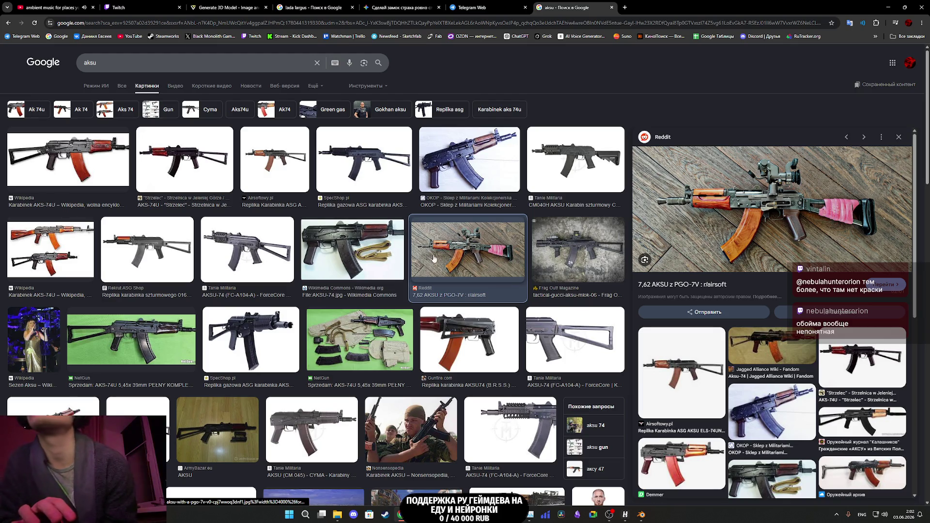
{"action": "left_click", "coordinate": [377, 265]}
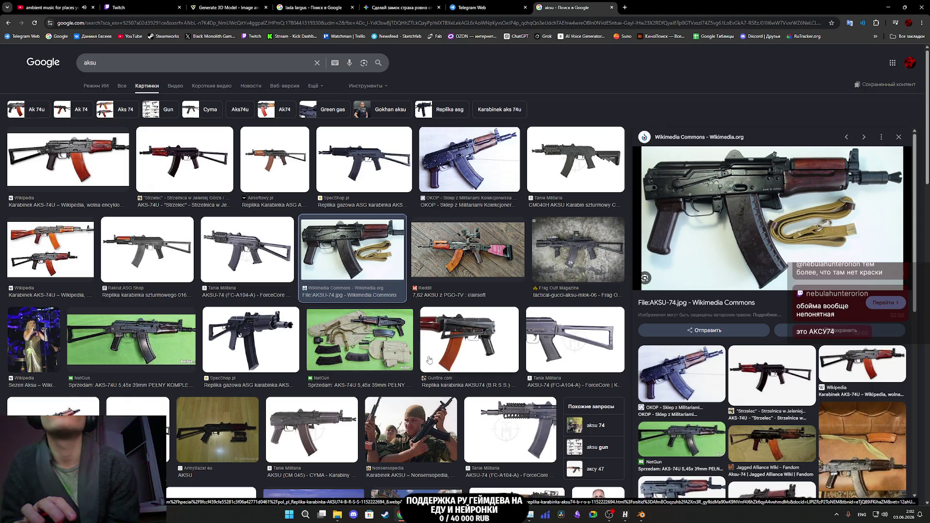
{"action": "left_click", "coordinate": [167, 436]}
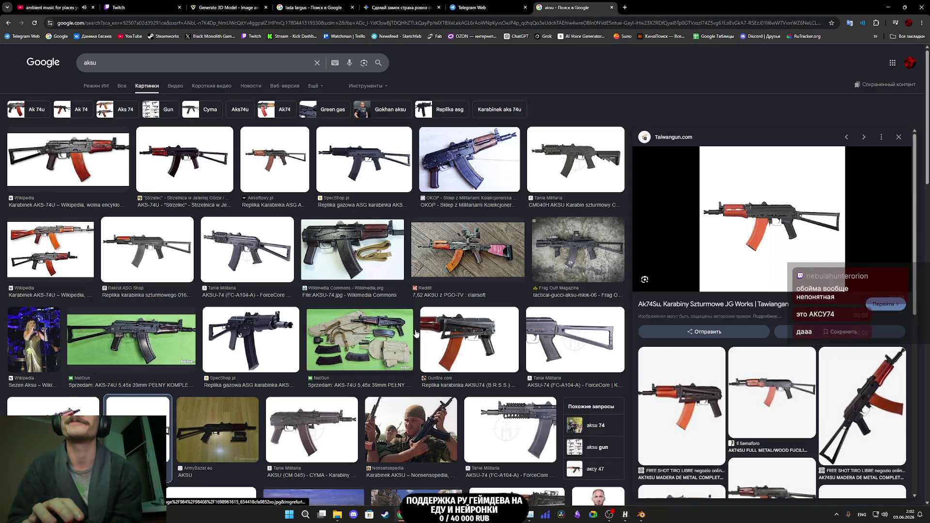
{"action": "scroll", "coordinate": [416, 333], "scroll_direction": "down", "scroll_amount": 3}
{"action": "scroll", "coordinate": [449, 345], "scroll_direction": "down", "scroll_amount": 3}
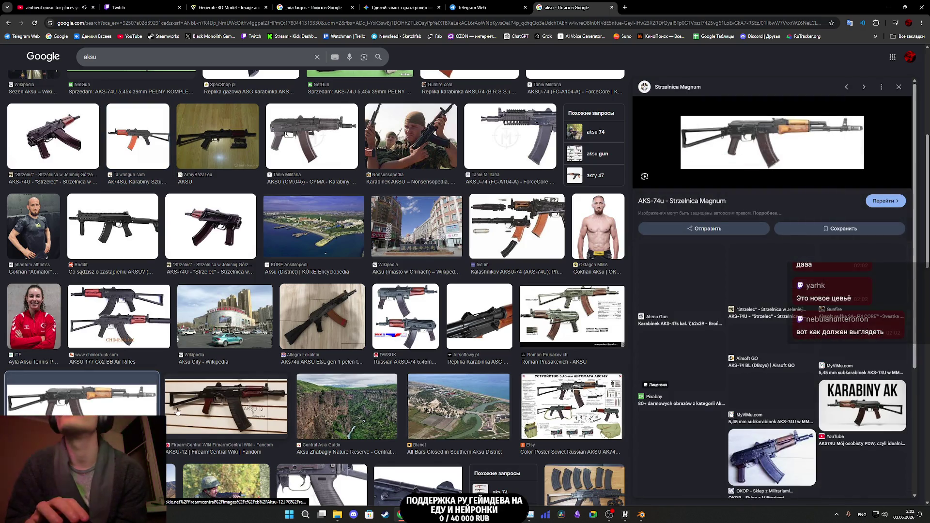
{"action": "left_click", "coordinate": [599, 234]}
{"action": "middle_click", "coordinate": [599, 8]}
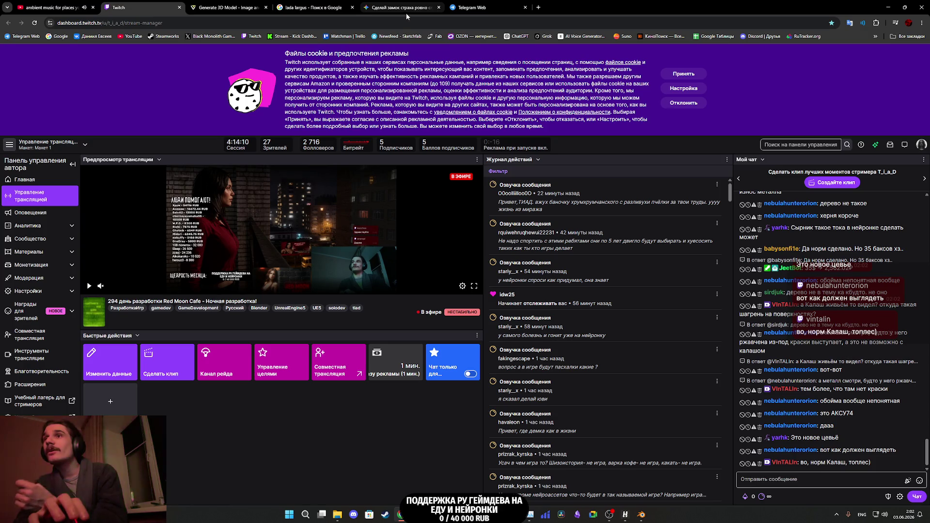
{"action": "mouse_move", "coordinate": [406, 14]}
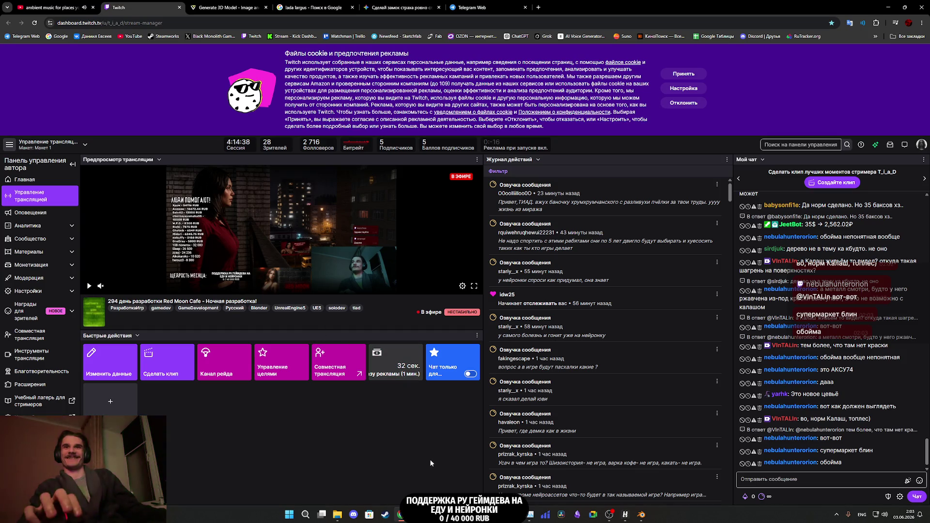
{"action": "mouse_move", "coordinate": [433, 515]}
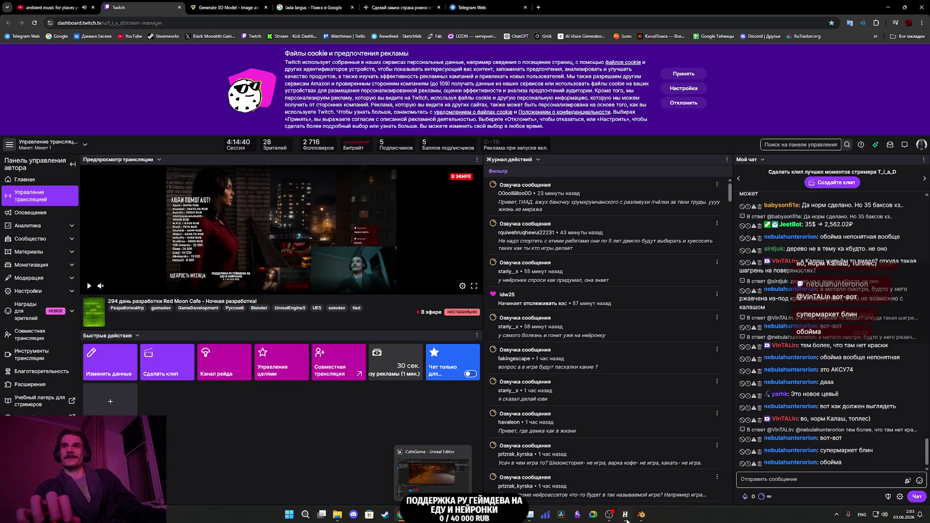
{"action": "left_click", "coordinate": [641, 515]}
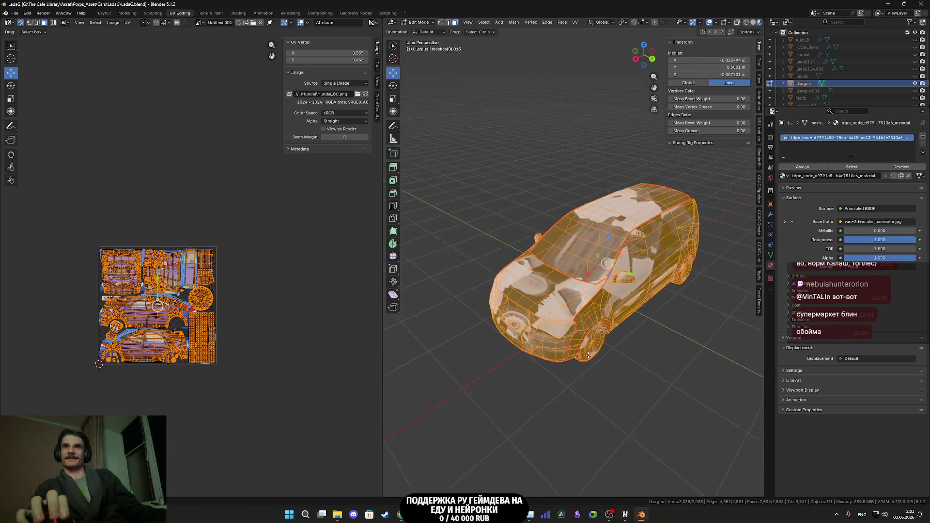
{"action": "scroll", "coordinate": [587, 355], "scroll_direction": "up", "scroll_amount": 6}
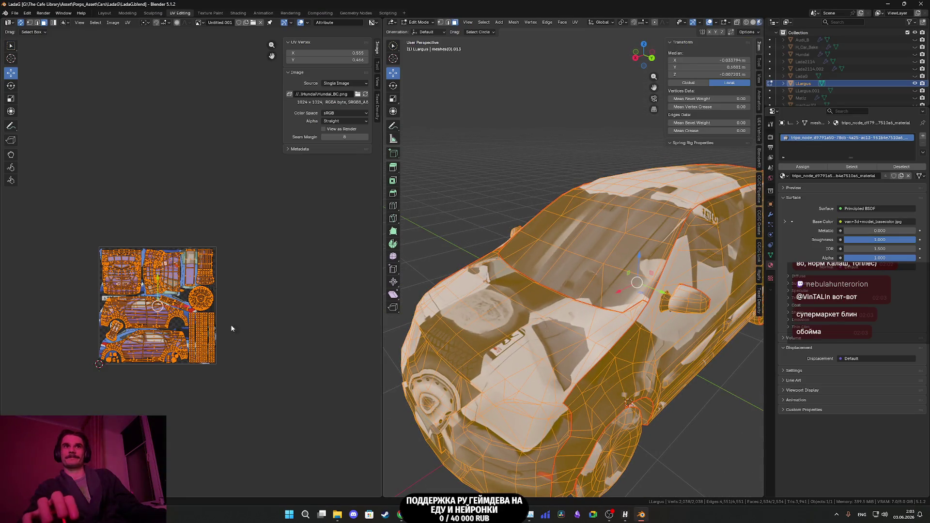
{"action": "scroll", "coordinate": [231, 328], "scroll_direction": "up", "scroll_amount": 6}
{"action": "scroll", "coordinate": [606, 308], "scroll_direction": "down", "scroll_amount": 5}
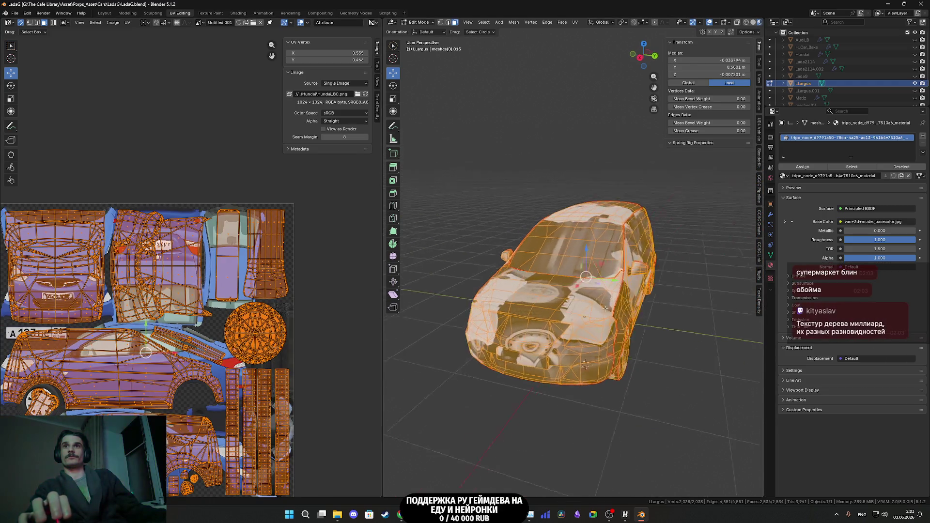
{"action": "middle_click_drag", "start_coordinate": [605, 308], "coordinate": [572, 296]}
{"action": "scroll", "coordinate": [453, 263], "scroll_direction": "up", "scroll_amount": 6}
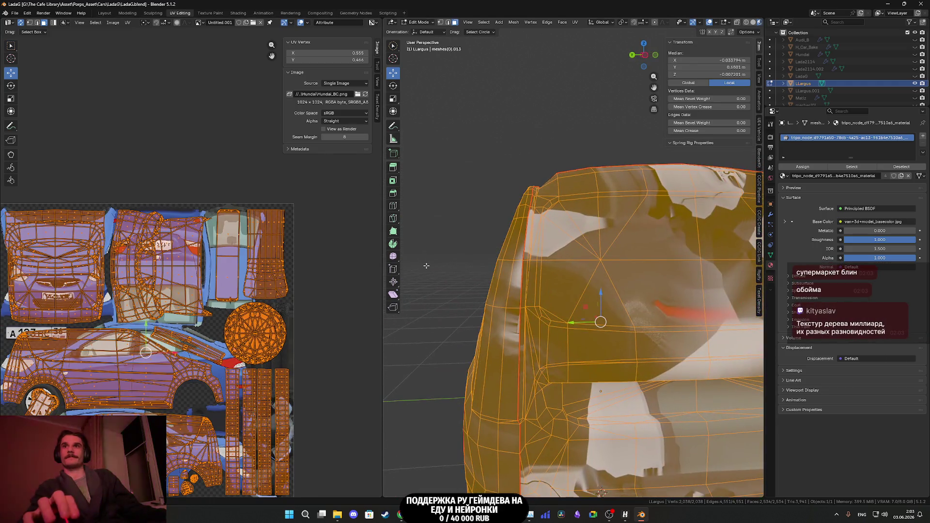
{"action": "scroll", "coordinate": [427, 266], "scroll_direction": "down", "scroll_amount": 5}
{"action": "middle_click_drag", "start_coordinate": [429, 266], "coordinate": [639, 264]}
{"action": "key", "text": "Tab"}
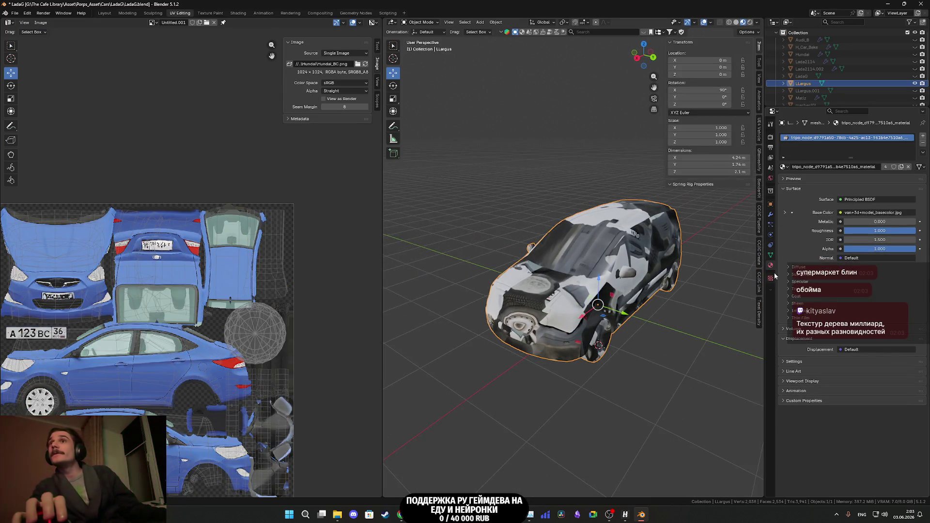
- Add a new material named LLargus_M and remove the old tripo_node material slot
{"action": "left_click", "coordinate": [923, 136]}
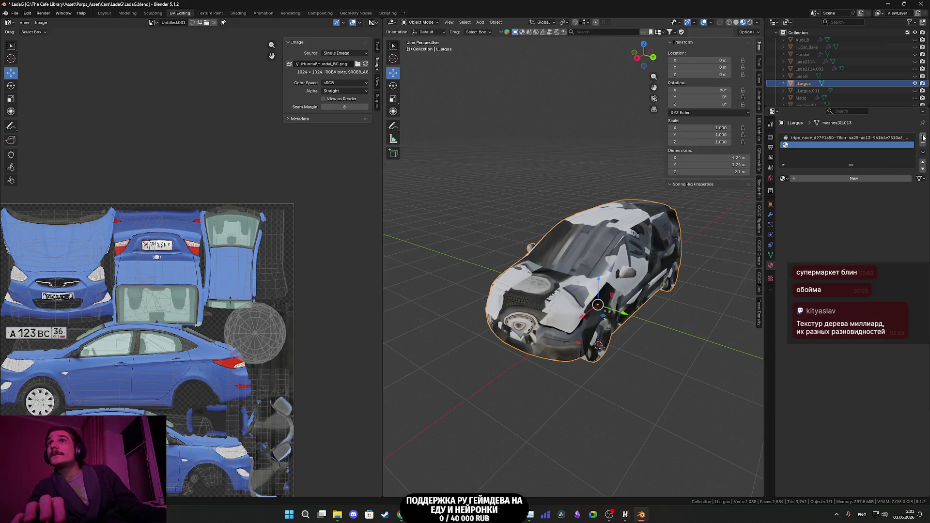
{"action": "left_click", "coordinate": [841, 180]}
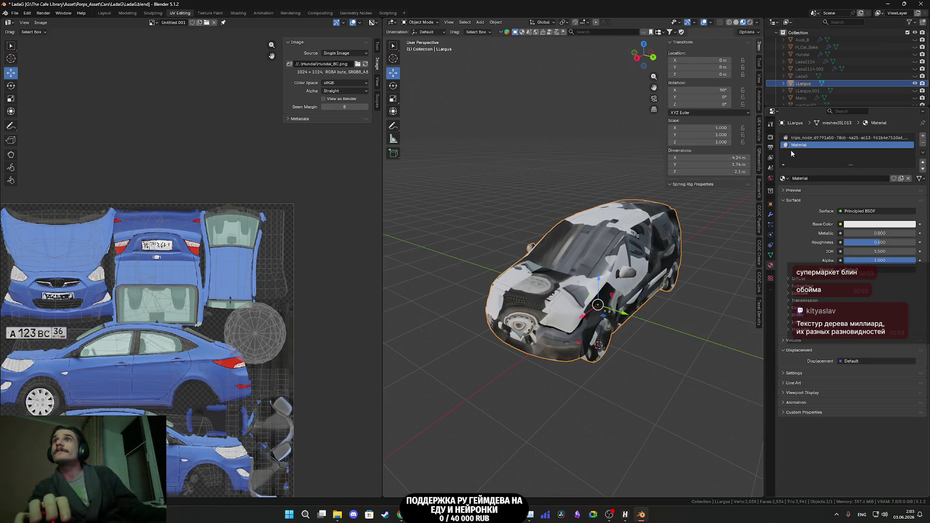
{"action": "type", "text": "LLargus_M"}
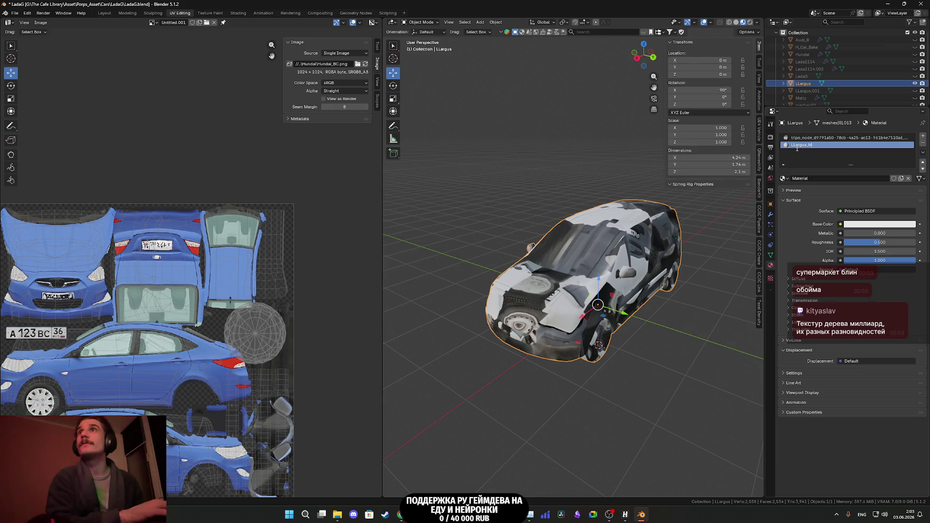
{"action": "key", "text": "Return"}
{"action": "left_click", "coordinate": [797, 138]}
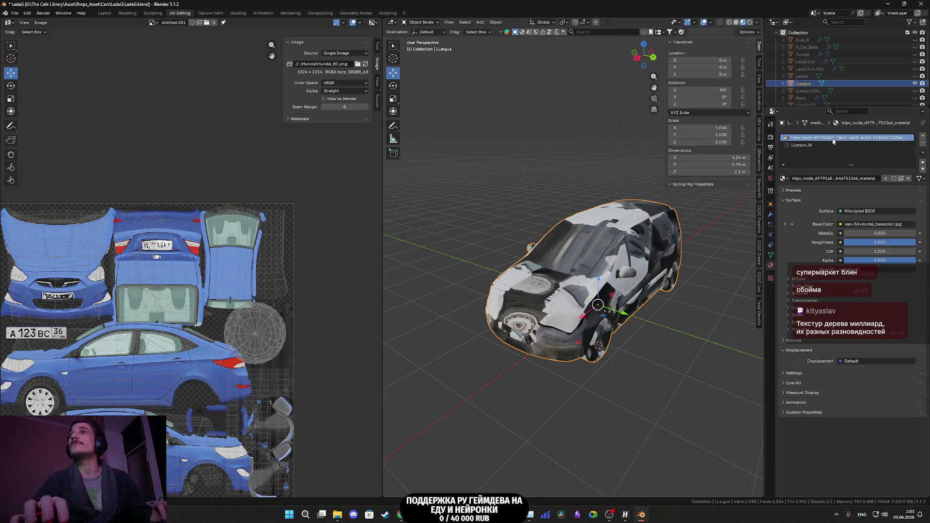
{"action": "left_click", "coordinate": [923, 144]}
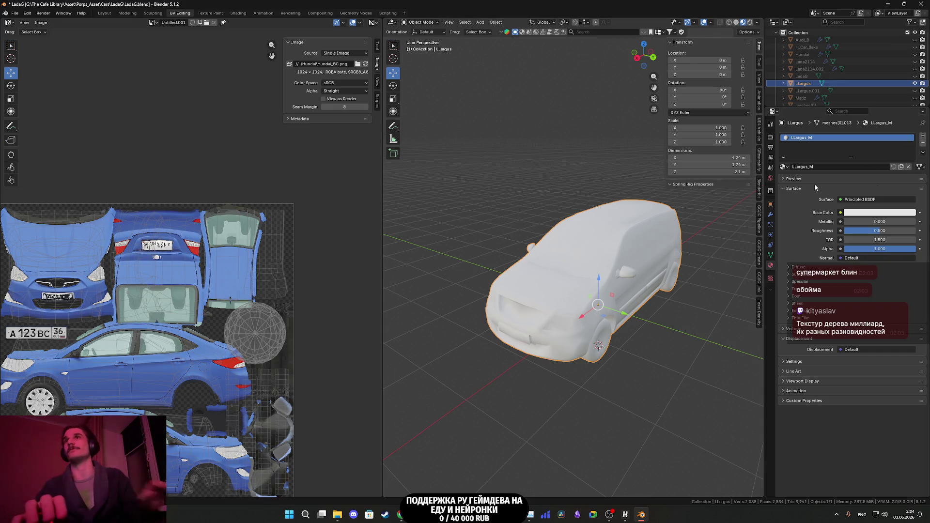
{"action": "left_click", "coordinate": [841, 213]}
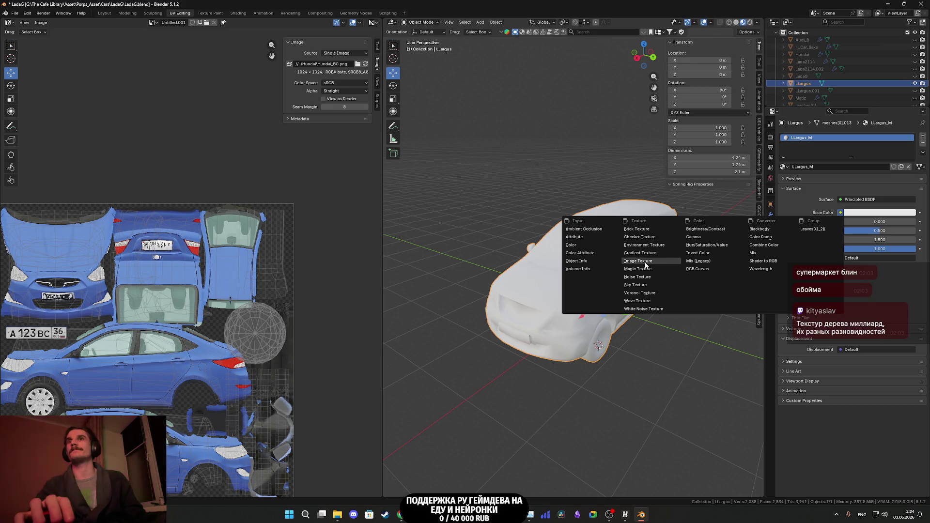
- Connect a new Image Texture named LLargus_BC to the Base Color
{"action": "left_click", "coordinate": [648, 261]}
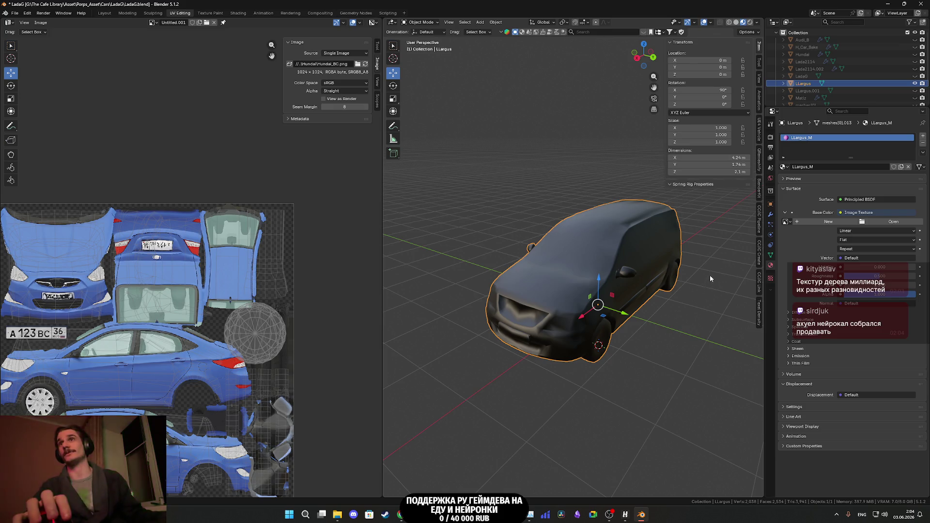
{"action": "left_click", "coordinate": [786, 221]}
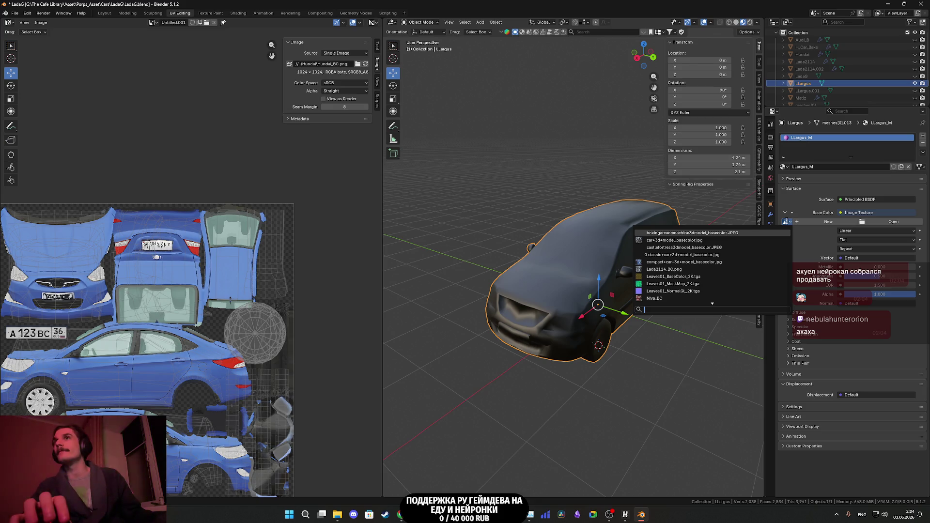
{"action": "left_click", "coordinate": [819, 222]}
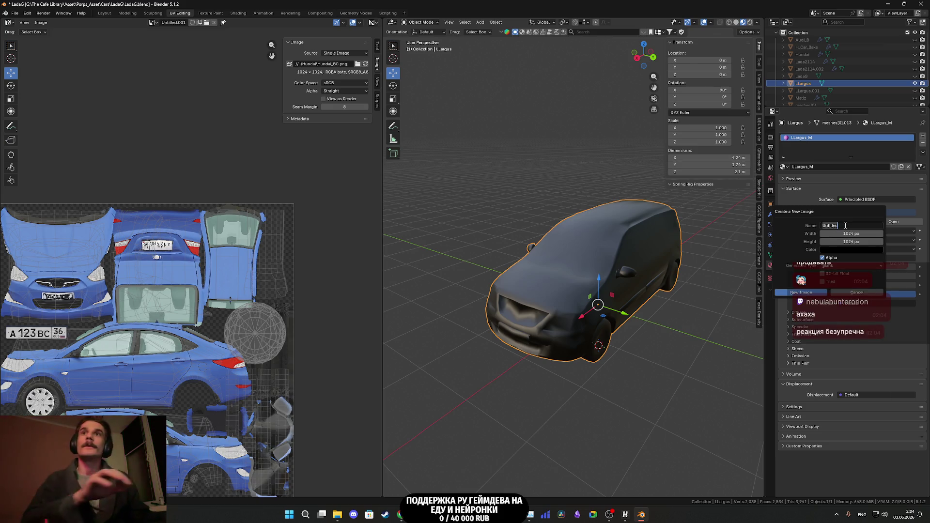
{"action": "type", "text": "L"}
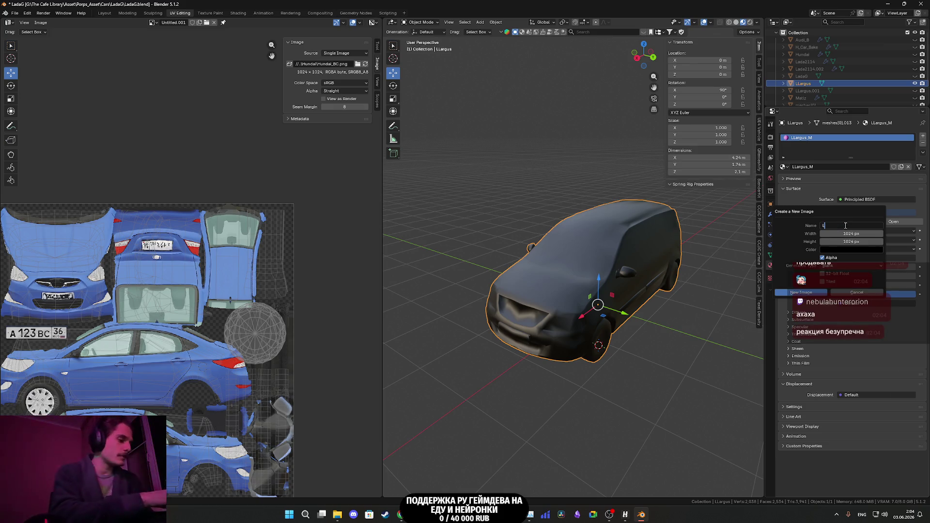
{"action": "type", "text": "Largus_BC"}
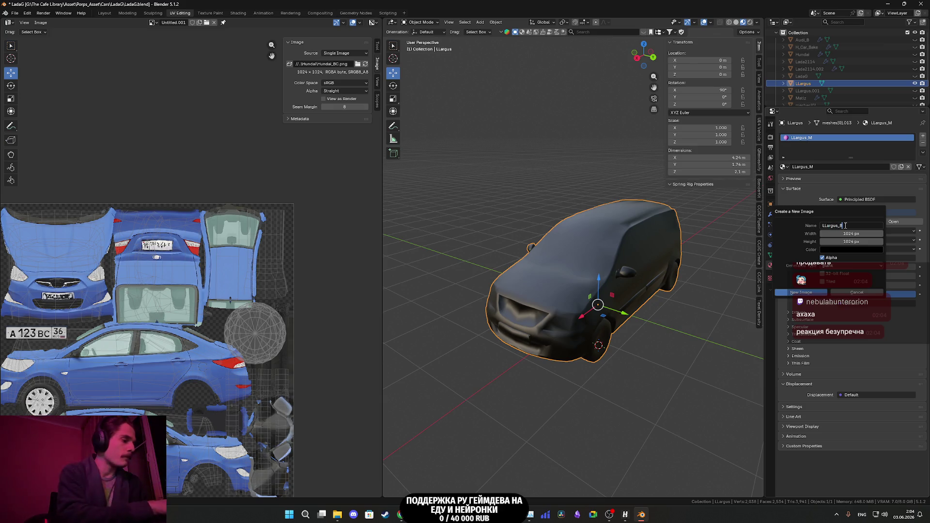
{"action": "left_click", "coordinate": [814, 292]}
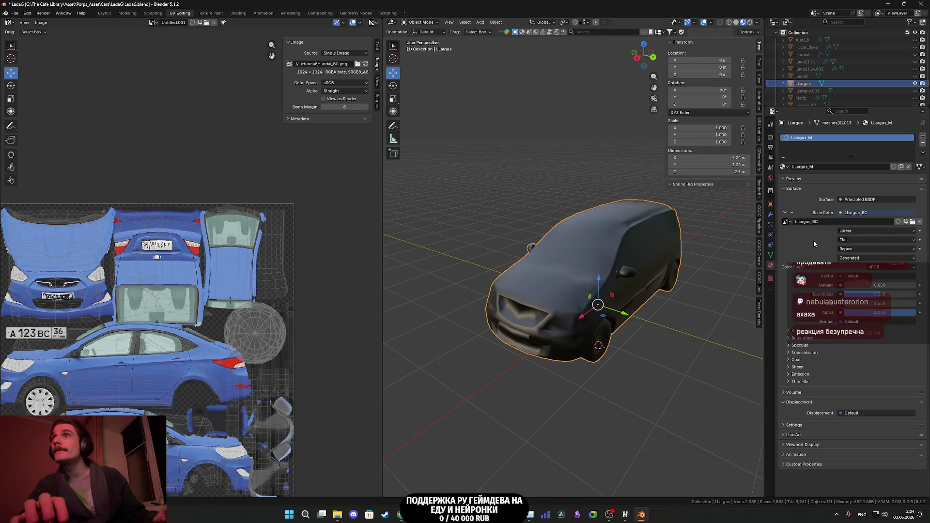
- Briefly unhide and select LLargus.001, hide it again, and enter Edit Mode
{"action": "left_click", "coordinate": [914, 90]}
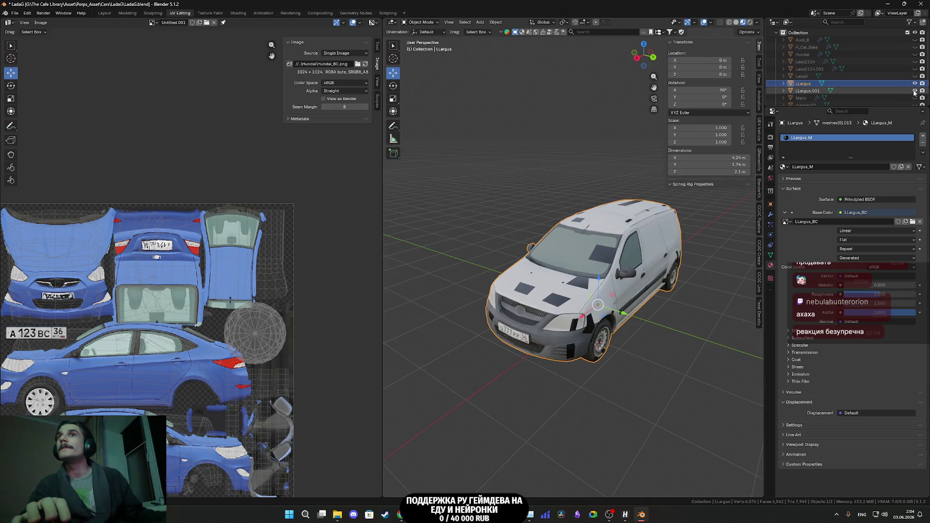
{"action": "left_click", "coordinate": [853, 91], "text": "ctrl"}
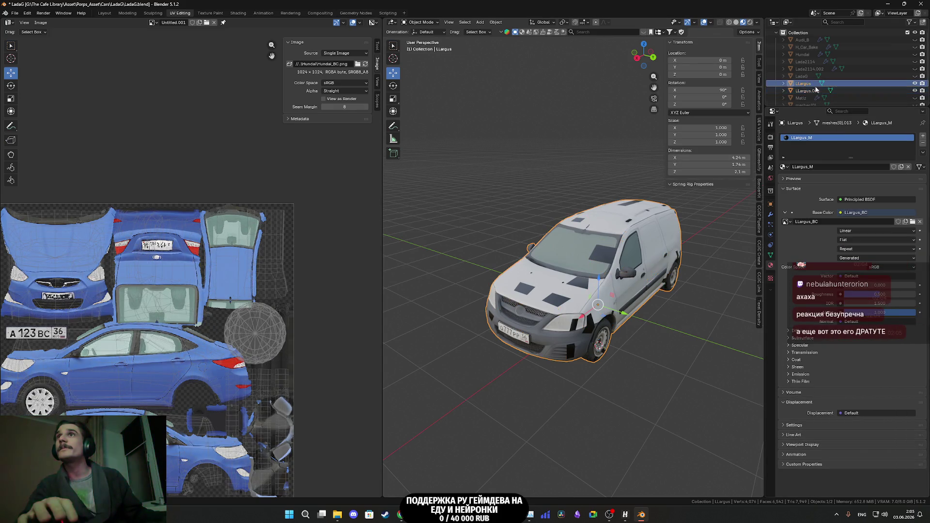
{"action": "left_click", "coordinate": [914, 91]}
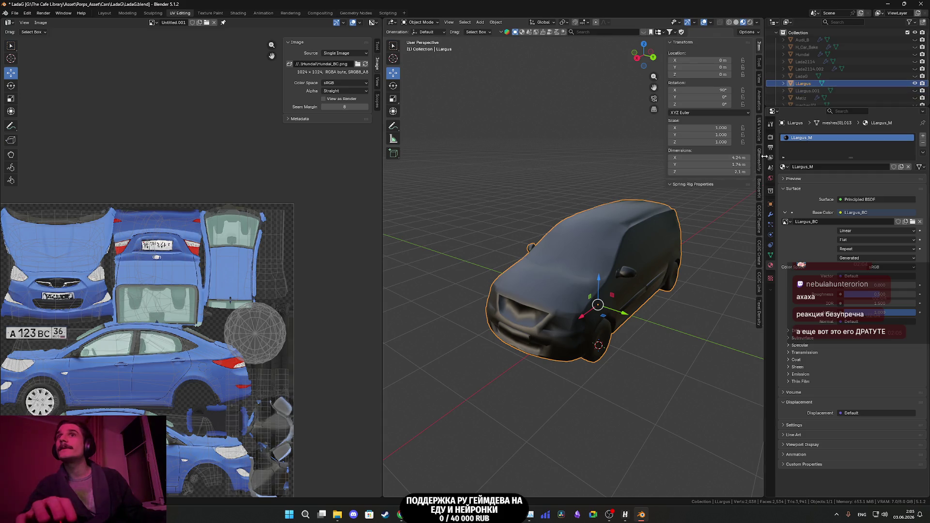
{"action": "key", "text": "Tab"}
- Select the linked wheel UV island, set its X to 1.869, and return to Object Mode
{"action": "key", "text": "a"}
{"action": "middle_click_drag", "start_coordinate": [619, 261], "coordinate": [618, 258]}
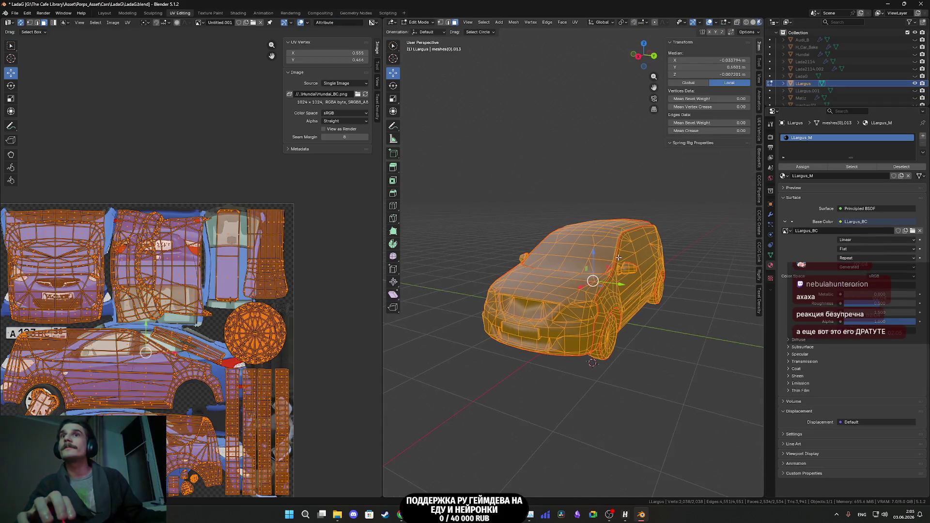
{"action": "left_click_drag", "start_coordinate": [289, 350], "coordinate": [261, 324]}
{"action": "key", "text": "ctrl+l"}
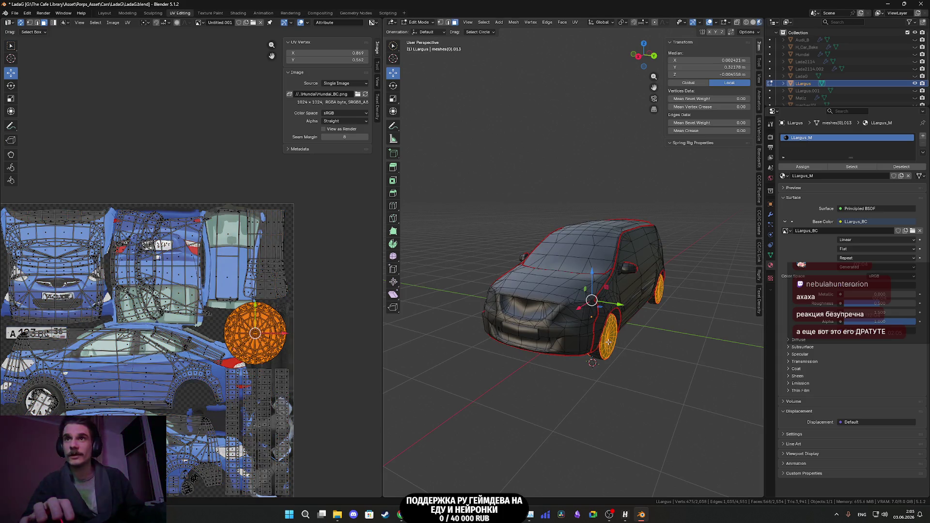
{"action": "key", "text": "ctrl+l"}
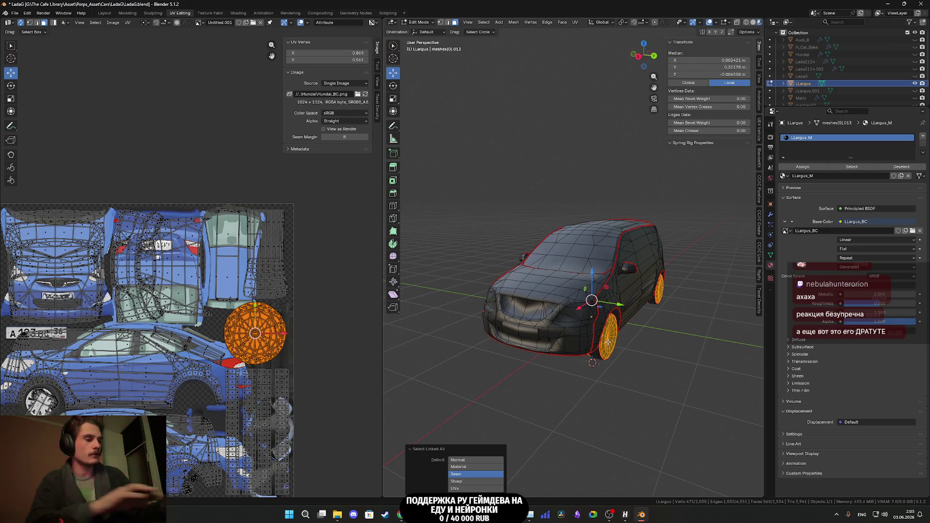
{"action": "key", "text": "shift+l"}
{"action": "left_click", "coordinate": [342, 54]}
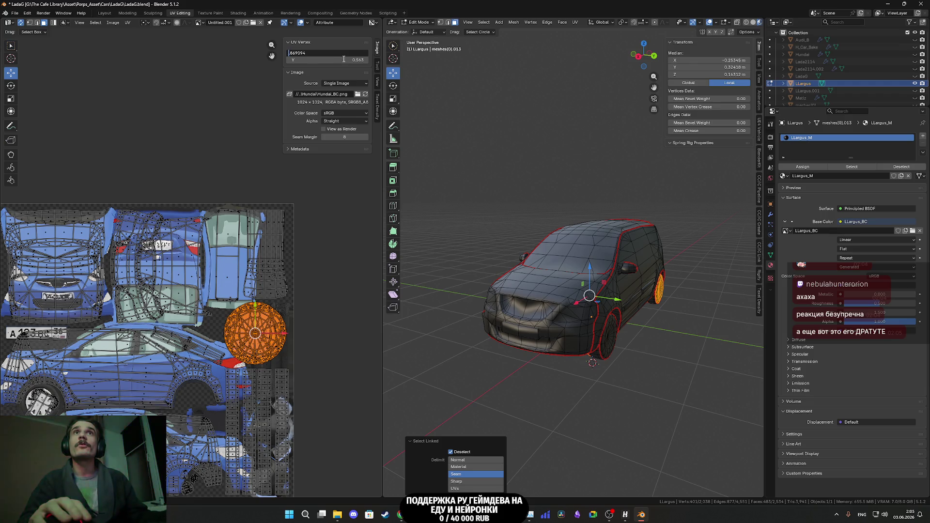
{"action": "key", "text": "Return"}
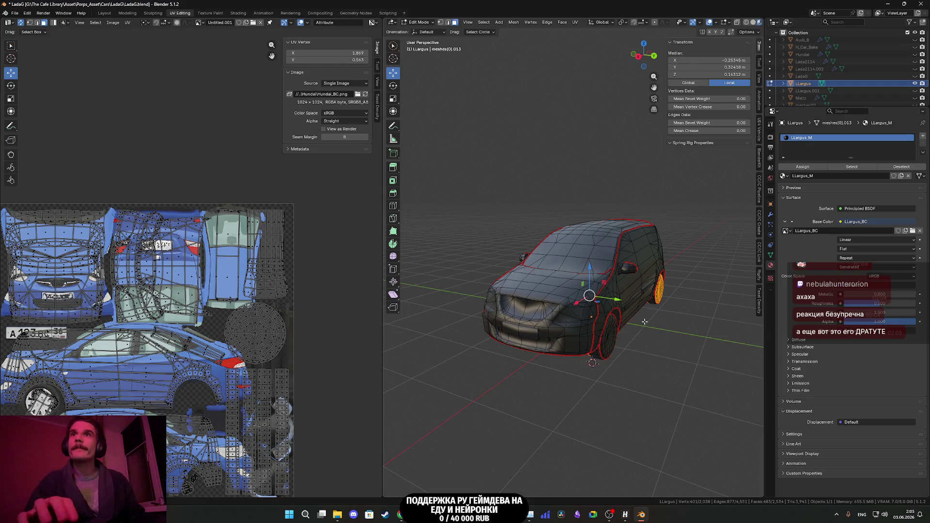
{"action": "key", "text": "Tab"}
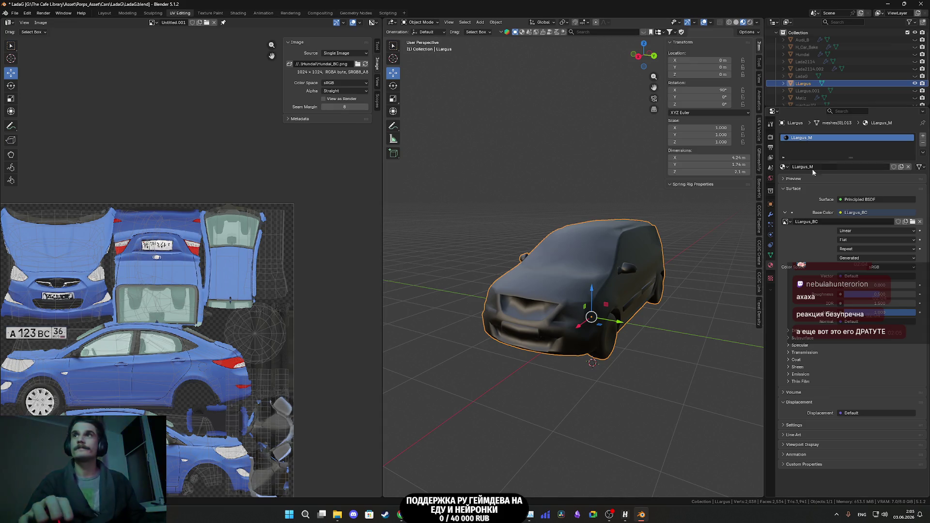
{"action": "left_click", "coordinate": [856, 92]}
- Bake LLargus.001's colours onto the active LLargus using Selected to Active
{"action": "left_click", "coordinate": [914, 91]}
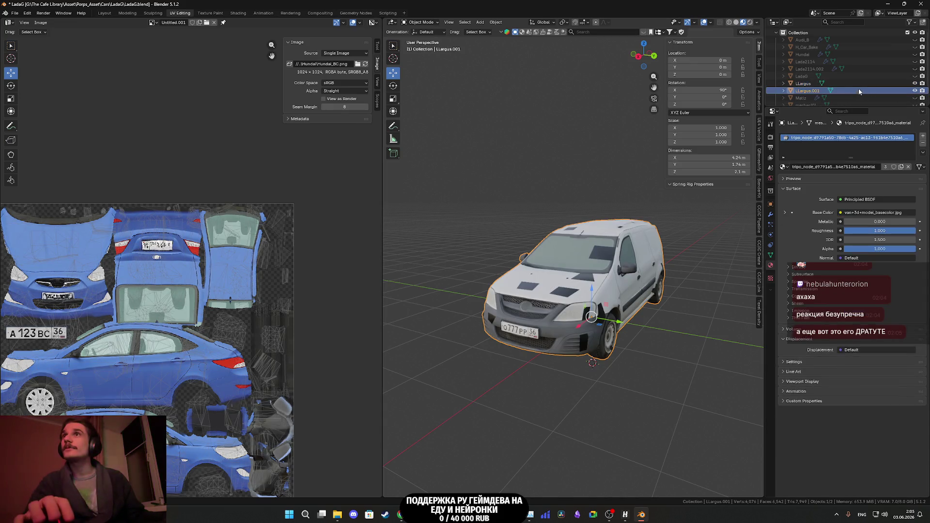
{"action": "left_click", "coordinate": [823, 83], "text": "ctrl"}
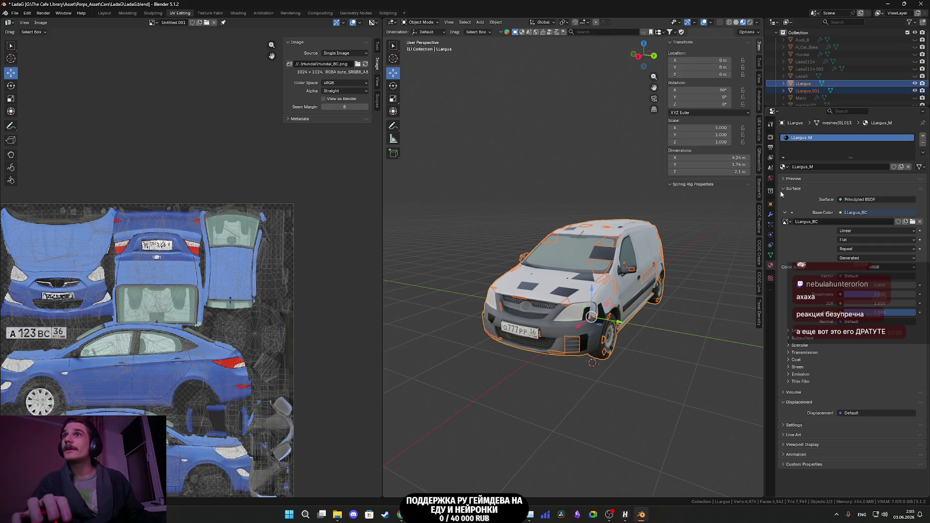
{"action": "left_click", "coordinate": [771, 137]}
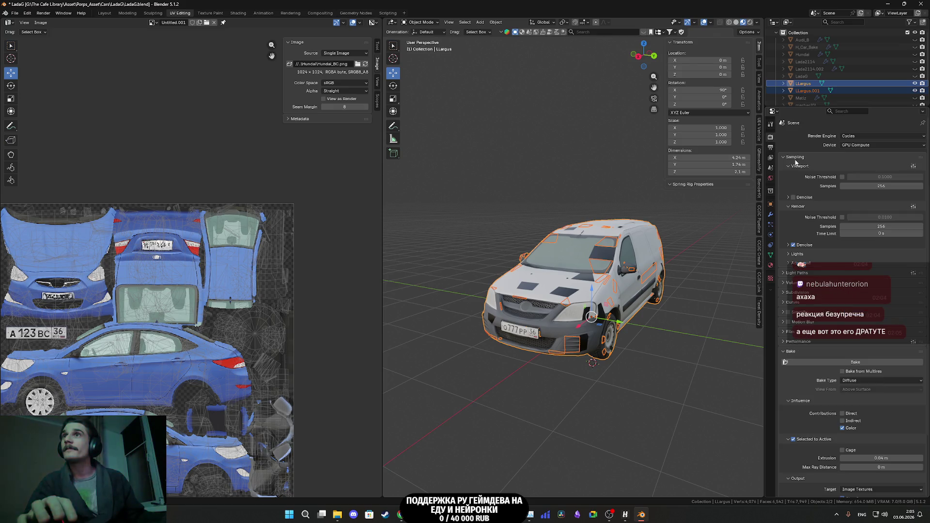
{"action": "left_click", "coordinate": [853, 363]}
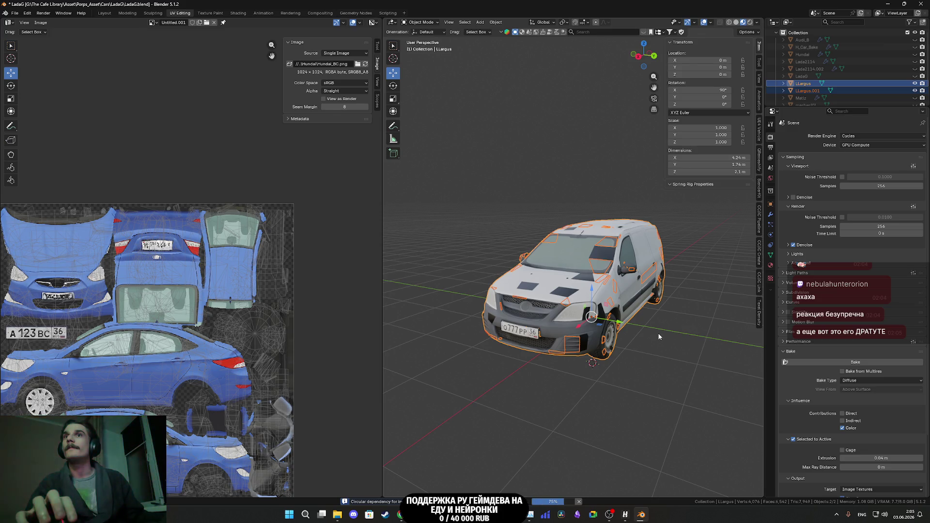
- Hide LLargus.001 and orbit and zoom to inspect the baked texture on the car
{"action": "left_click", "coordinate": [915, 90]}
{"action": "mouse_move", "coordinate": [639, 228]}
{"action": "middle_mouse_down"}
{"action": "mouse_move", "coordinate": [533, 296]}
{"action": "mouse_move", "coordinate": [505, 301]}
{"action": "mouse_move", "coordinate": [645, 298]}
{"action": "middle_mouse_up"}
{"action": "scroll", "coordinate": [525, 303], "scroll_direction": "up", "scroll_amount": 3}
{"action": "scroll", "coordinate": [506, 301], "scroll_direction": "up", "scroll_amount": 3}
{"action": "scroll", "coordinate": [526, 298], "scroll_direction": "up", "scroll_amount": 3}
{"action": "scroll", "coordinate": [526, 298], "scroll_direction": "down", "scroll_amount": 3}
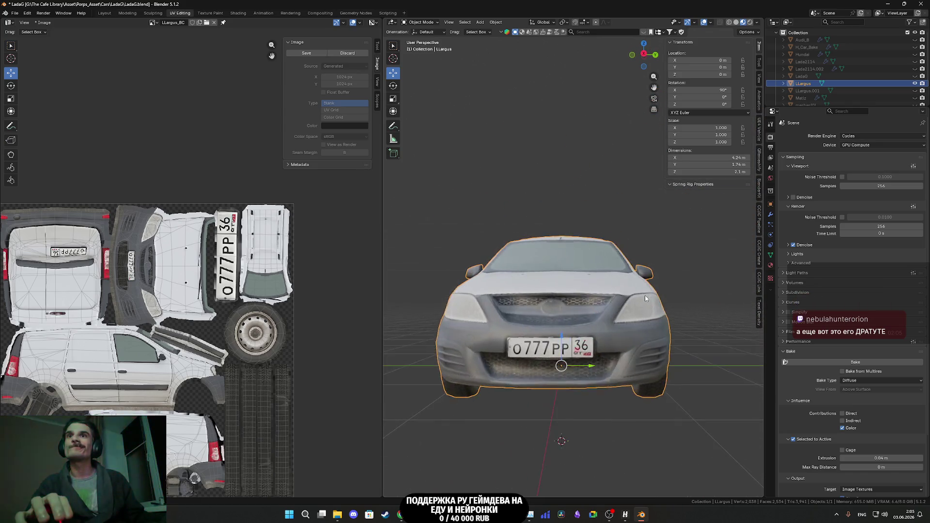
{"action": "scroll", "coordinate": [644, 298], "scroll_direction": "up", "scroll_amount": 5}
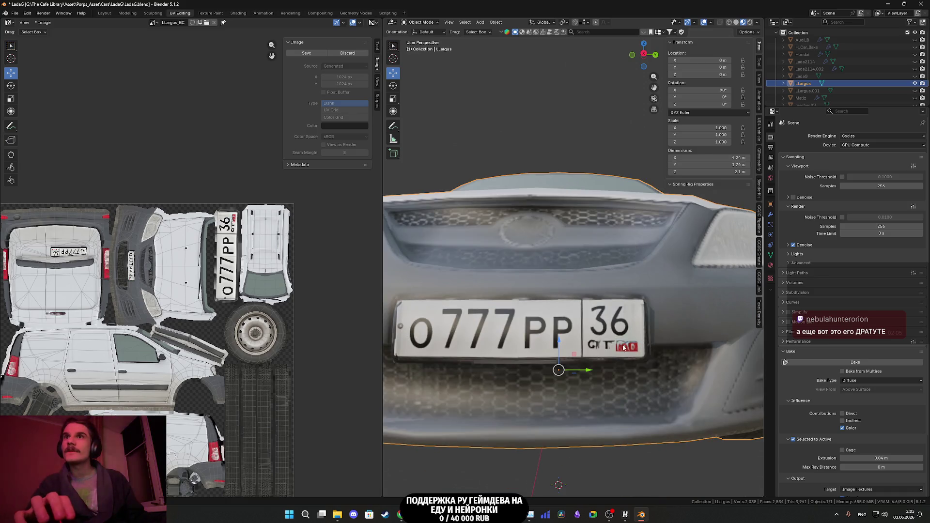
{"action": "mouse_move", "coordinate": [589, 344]}
{"action": "middle_mouse_down"}
{"action": "mouse_move", "coordinate": [540, 353]}
{"action": "mouse_move", "coordinate": [490, 328]}
{"action": "mouse_move", "coordinate": [514, 304]}
{"action": "mouse_move", "coordinate": [508, 326]}
{"action": "middle_mouse_up"}
{"action": "scroll", "coordinate": [540, 354], "scroll_direction": "down", "scroll_amount": 5}
{"action": "scroll", "coordinate": [266, 318], "scroll_direction": "down", "scroll_amount": 1}
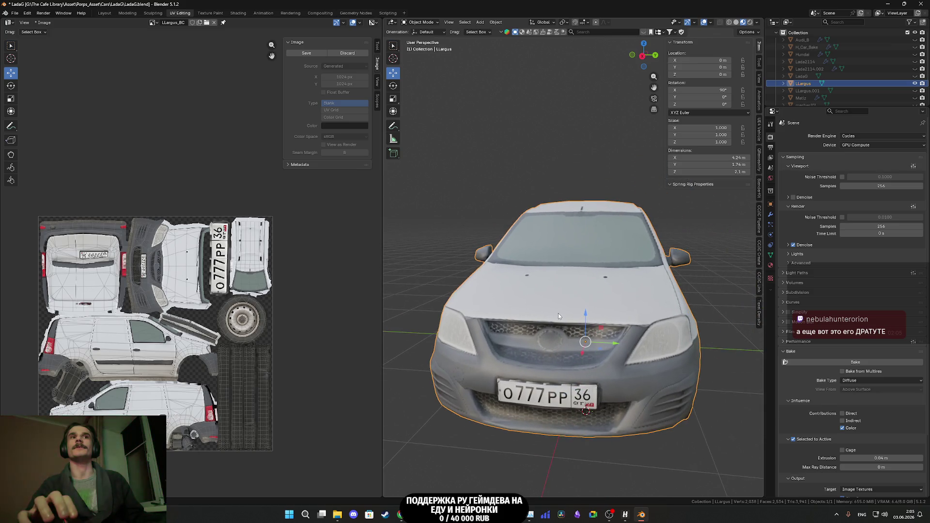
{"action": "scroll", "coordinate": [277, 252], "scroll_direction": "up", "scroll_amount": 2}
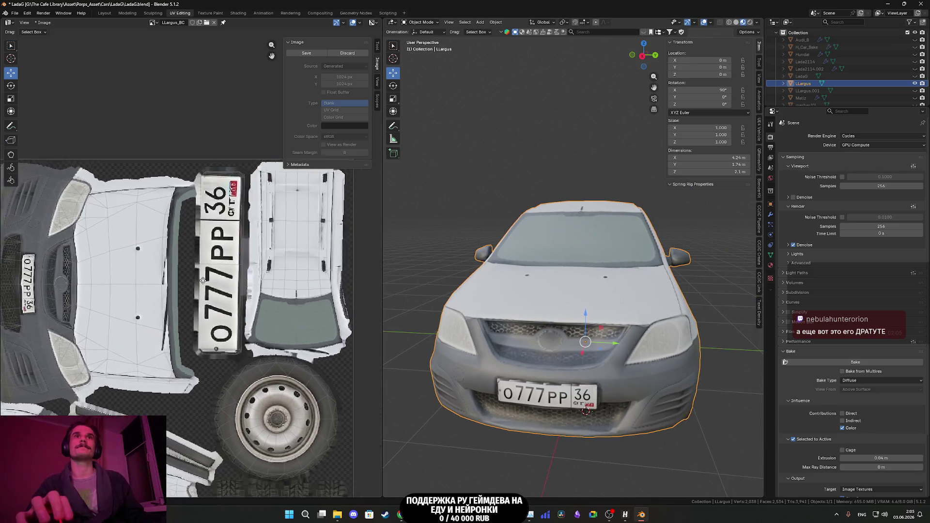
{"action": "scroll", "coordinate": [193, 289], "scroll_direction": "up", "scroll_amount": 3}
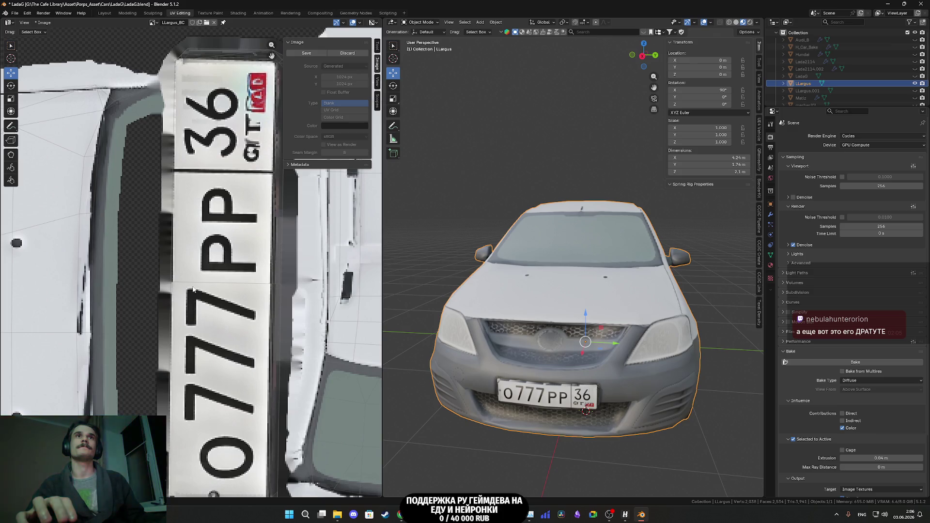
{"action": "scroll", "coordinate": [193, 289], "scroll_direction": "down", "scroll_amount": 3}
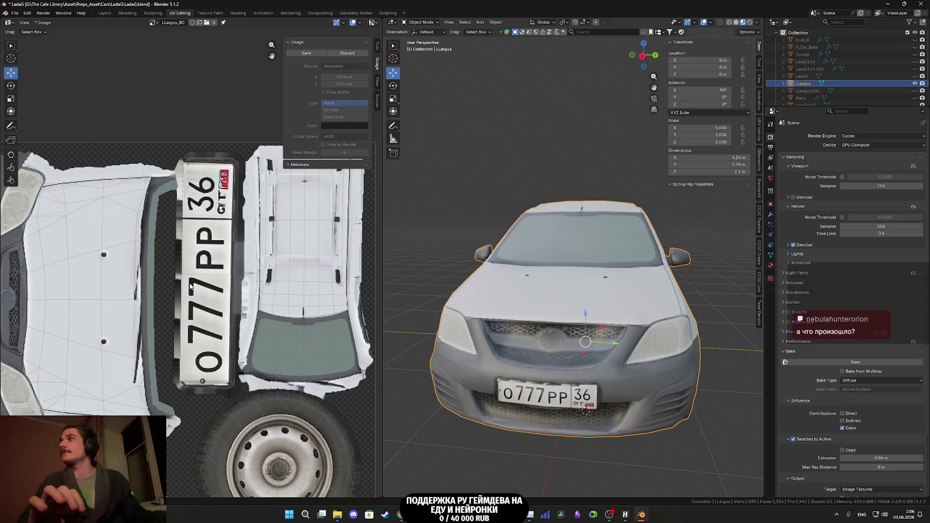
{"action": "scroll", "coordinate": [204, 284], "scroll_direction": "down", "scroll_amount": 2}
{"action": "scroll", "coordinate": [558, 311], "scroll_direction": "down", "scroll_amount": 2}
{"action": "mouse_move", "coordinate": [557, 310]}
{"action": "middle_mouse_down"}
{"action": "mouse_move", "coordinate": [518, 316]}
{"action": "mouse_move", "coordinate": [581, 287]}
{"action": "mouse_move", "coordinate": [538, 297]}
{"action": "middle_mouse_up"}
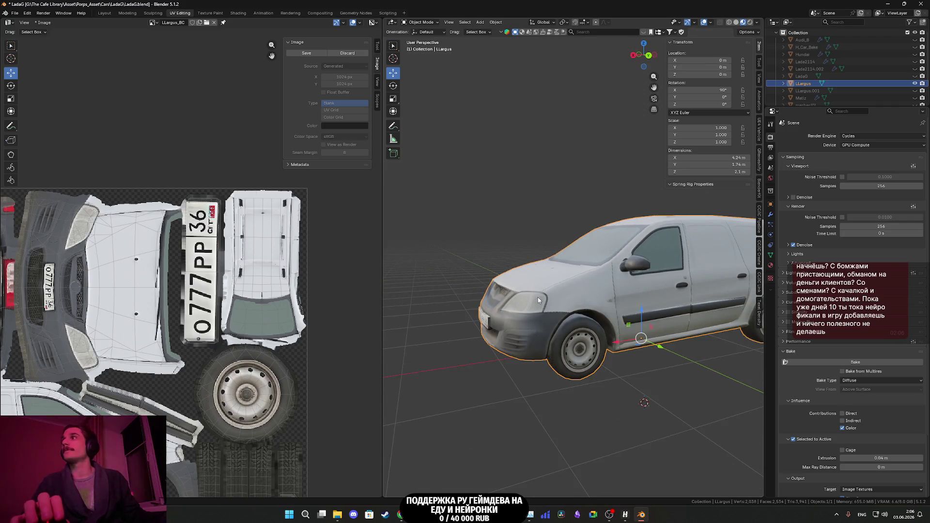
{"action": "key", "text": "Tab"}
{"action": "scroll", "coordinate": [540, 297], "scroll_direction": "down", "scroll_amount": 3}
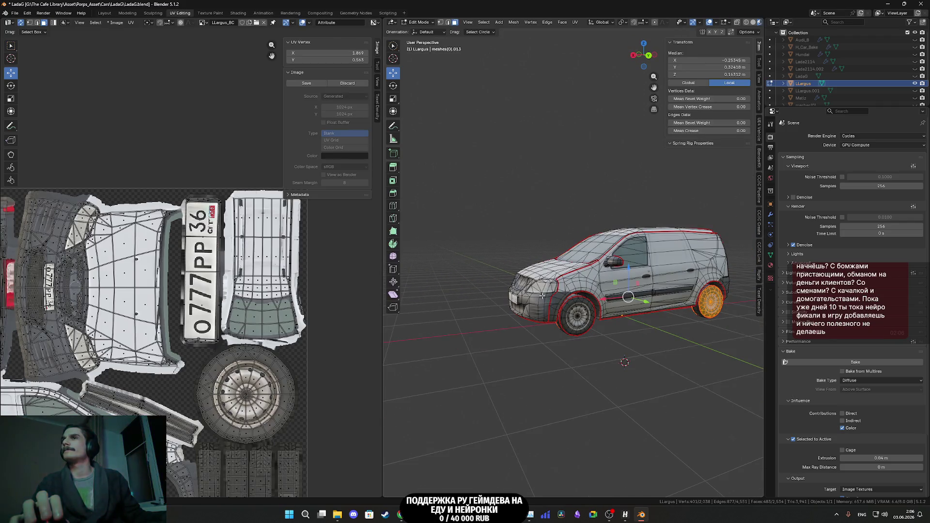
- Return the car to Object Mode and switch the viewport to untextured Solid shading
{"action": "key", "text": "Tab"}
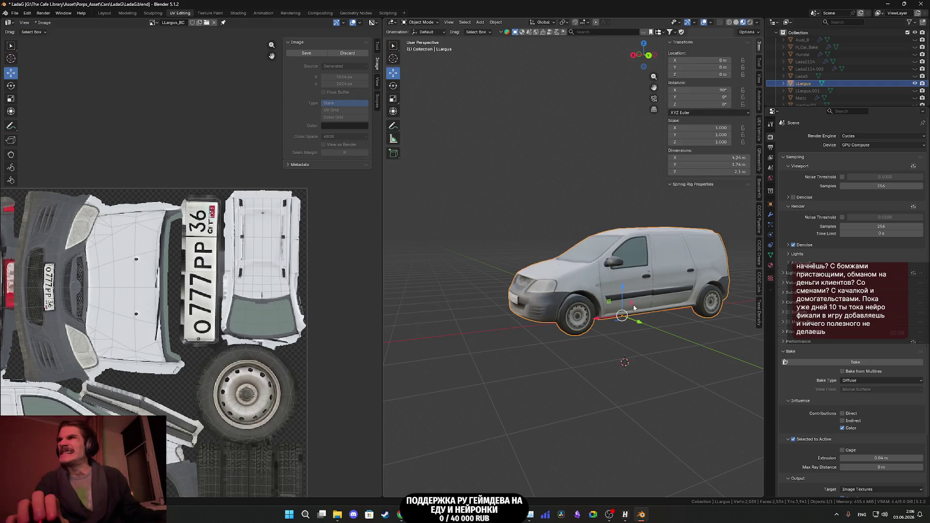
{"action": "key", "text": "z"}
{"action": "left_click", "coordinate": [668, 315]}
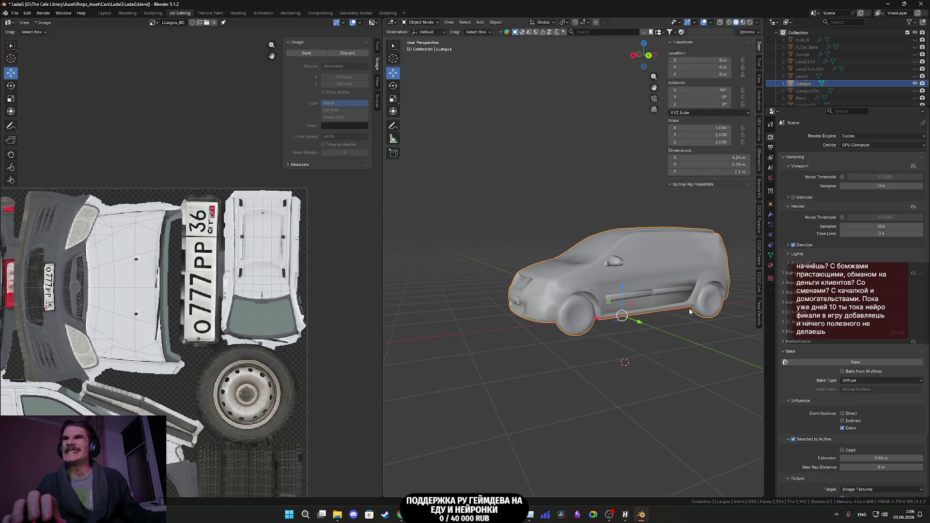
{"action": "scroll", "coordinate": [668, 317], "scroll_direction": "up", "scroll_amount": 5}
- Apply Shade Auto Smooth to the Llargus car, adding a 75° Smooth by Angle modifier
{"action": "middle_click_drag", "start_coordinate": [668, 319], "coordinate": [675, 312]}
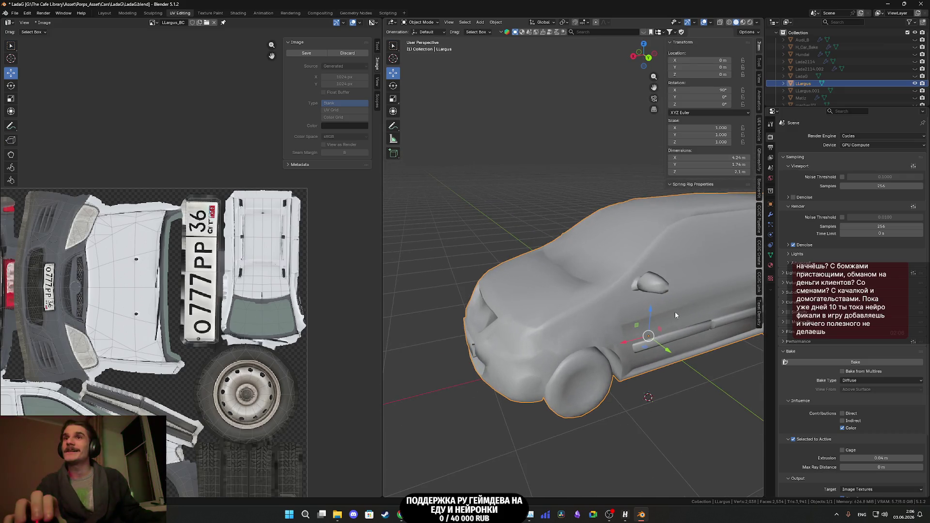
{"action": "right_click", "coordinate": [675, 312]}
{"action": "left_click", "coordinate": [662, 320]}
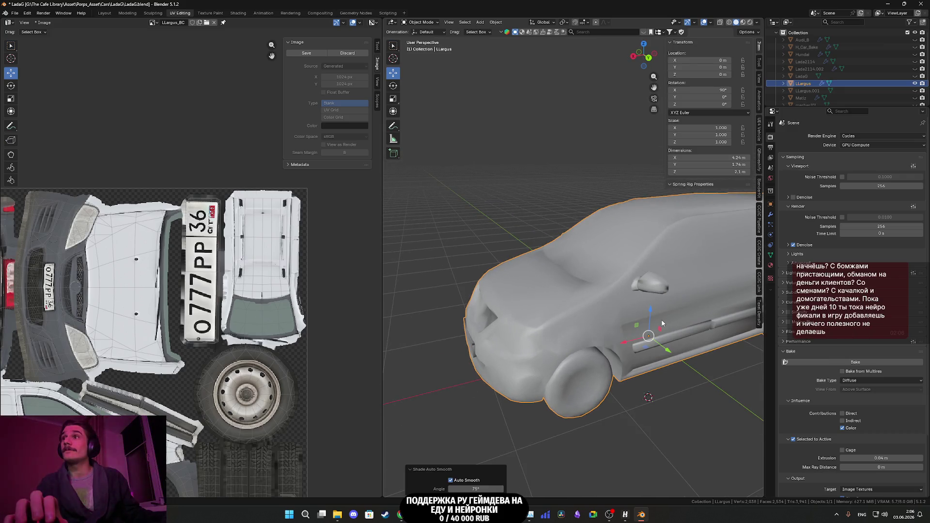
{"action": "mouse_move", "coordinate": [659, 322]}
{"action": "middle_mouse_down"}
{"action": "mouse_move", "coordinate": [528, 391]}
{"action": "mouse_move", "coordinate": [627, 377]}
{"action": "middle_mouse_up"}
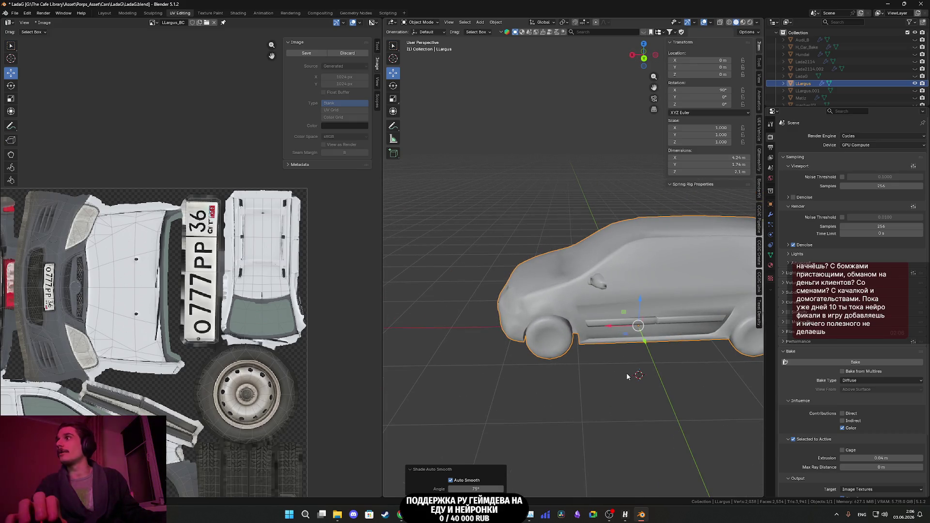
{"action": "mouse_move", "coordinate": [616, 374]}
{"action": "middle_mouse_down"}
{"action": "mouse_move", "coordinate": [640, 360]}
{"action": "mouse_move", "coordinate": [594, 362]}
{"action": "middle_mouse_up"}
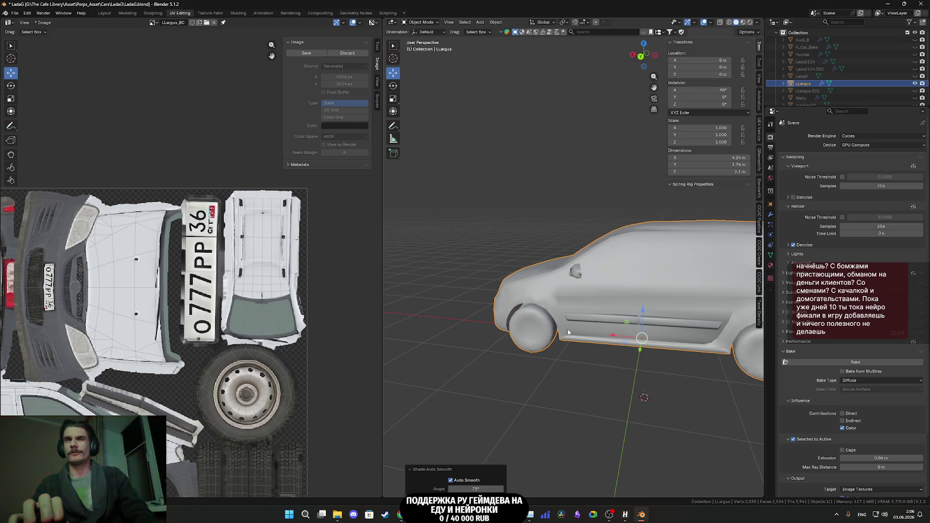
{"action": "scroll", "coordinate": [567, 333], "scroll_direction": "up", "scroll_amount": 2}
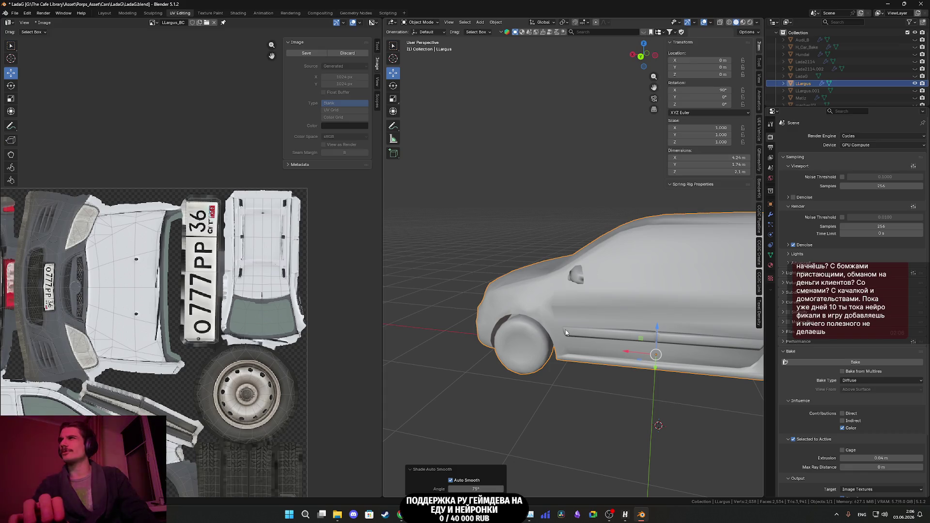
{"action": "scroll", "coordinate": [557, 330], "scroll_direction": "down", "scroll_amount": 4}
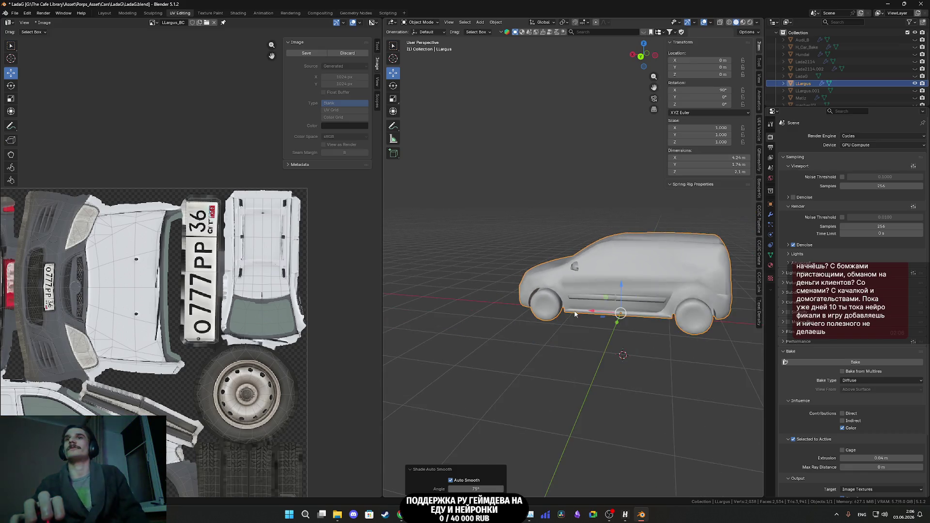
{"action": "scroll", "coordinate": [557, 330], "scroll_direction": "up", "scroll_amount": 4}
{"action": "scroll", "coordinate": [637, 321], "scroll_direction": "up", "scroll_amount": 2}
{"action": "scroll", "coordinate": [637, 322], "scroll_direction": "down", "scroll_amount": 3}
{"action": "middle_click_drag", "start_coordinate": [637, 322], "coordinate": [582, 322]}
{"action": "mouse_move", "coordinate": [650, 302]}
{"action": "middle_mouse_down"}
{"action": "mouse_move", "coordinate": [620, 310]}
{"action": "mouse_move", "coordinate": [590, 284]}
{"action": "mouse_move", "coordinate": [619, 294]}
{"action": "mouse_move", "coordinate": [729, 291]}
{"action": "mouse_move", "coordinate": [679, 293]}
{"action": "middle_mouse_up"}
- Add a Weighted Normal modifier to the car with Weighting Mode set to Corner Angle
{"action": "scroll", "coordinate": [619, 294], "scroll_direction": "down", "scroll_amount": 2}
{"action": "left_click", "coordinate": [770, 214]}
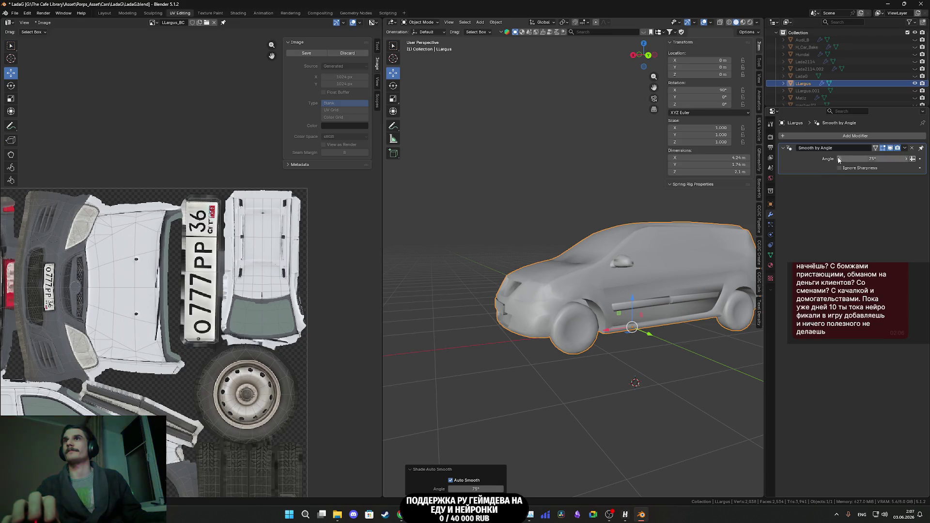
{"action": "left_click", "coordinate": [841, 138]}
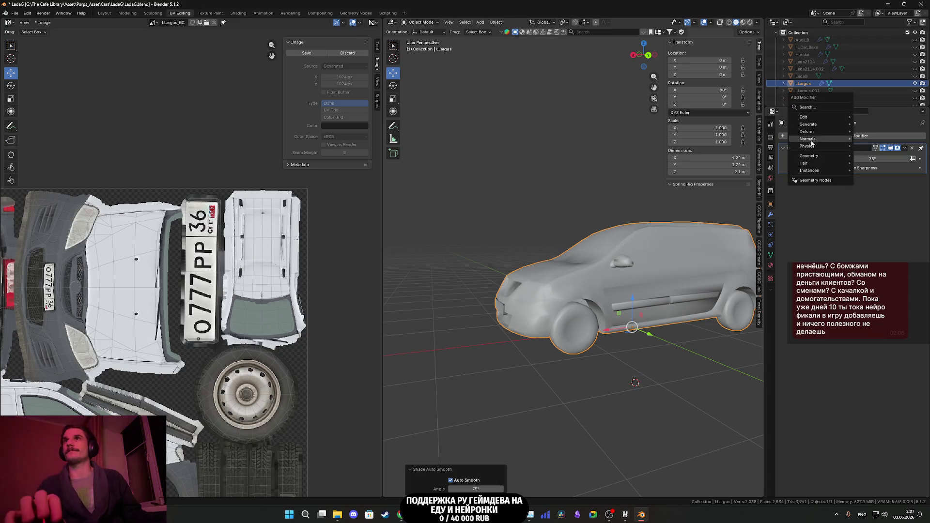
{"action": "mouse_move", "coordinate": [819, 132]}
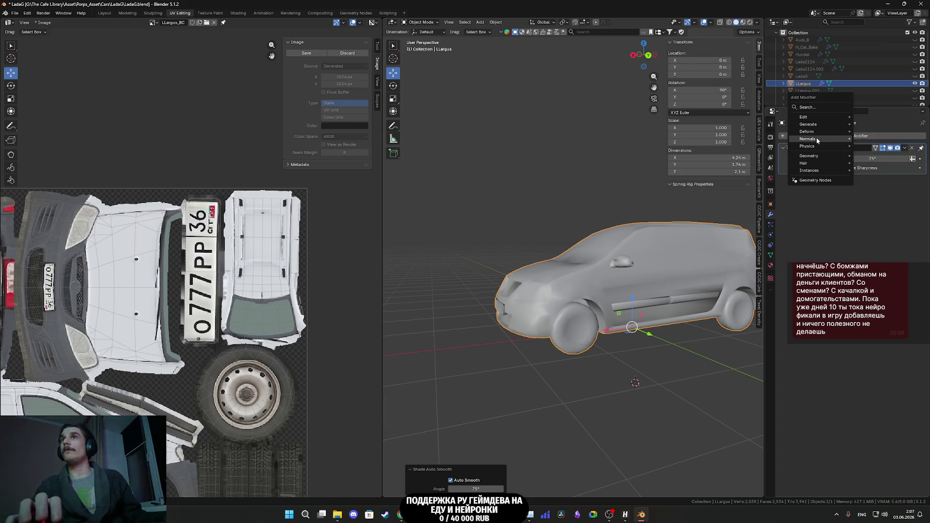
{"action": "left_click", "coordinate": [878, 146]}
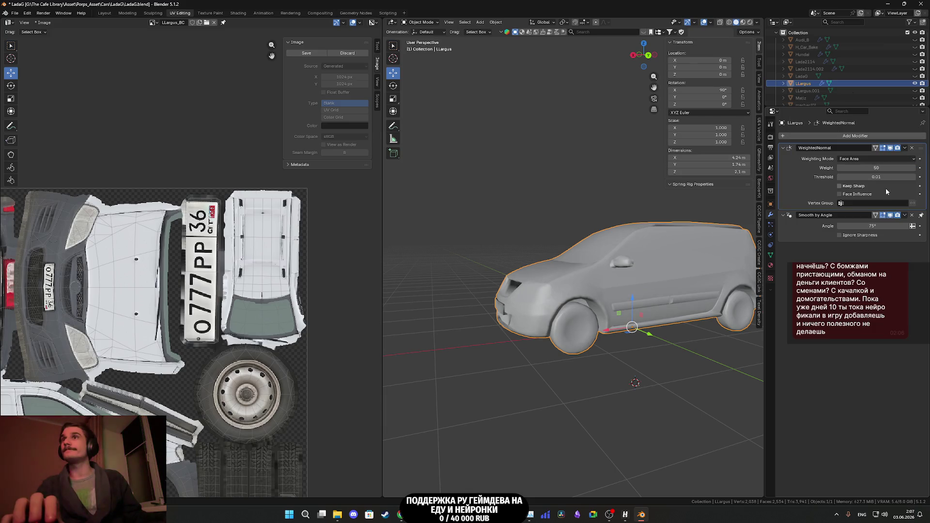
{"action": "left_click", "coordinate": [875, 159]}
{"action": "left_click", "coordinate": [859, 176]}
- Enable Keep Sharp on the Weighted Normal modifier and return to Material Preview shading
{"action": "mouse_move", "coordinate": [630, 267]}
{"action": "middle_mouse_down"}
{"action": "mouse_move", "coordinate": [718, 263]}
{"action": "mouse_move", "coordinate": [548, 269]}
{"action": "middle_mouse_up"}
{"action": "left_click", "coordinate": [841, 187]}
{"action": "mouse_move", "coordinate": [638, 267]}
{"action": "middle_mouse_down"}
{"action": "mouse_move", "coordinate": [597, 266]}
{"action": "mouse_move", "coordinate": [708, 271]}
{"action": "mouse_move", "coordinate": [387, 269]}
{"action": "mouse_move", "coordinate": [668, 277]}
{"action": "mouse_move", "coordinate": [607, 275]}
{"action": "mouse_move", "coordinate": [687, 264]}
{"action": "middle_mouse_up"}
{"action": "key", "text": "z"}
{"action": "left_click", "coordinate": [697, 313]}
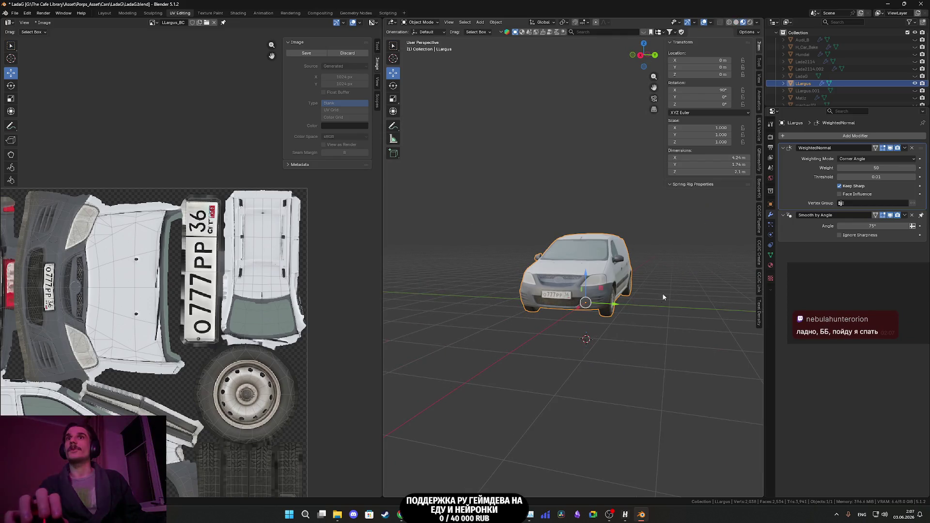
- Show the car with its baked texture, select it, and save the blend file
{"action": "left_click", "coordinate": [650, 298]}
{"action": "scroll", "coordinate": [650, 298], "scroll_direction": "up", "scroll_amount": 3}
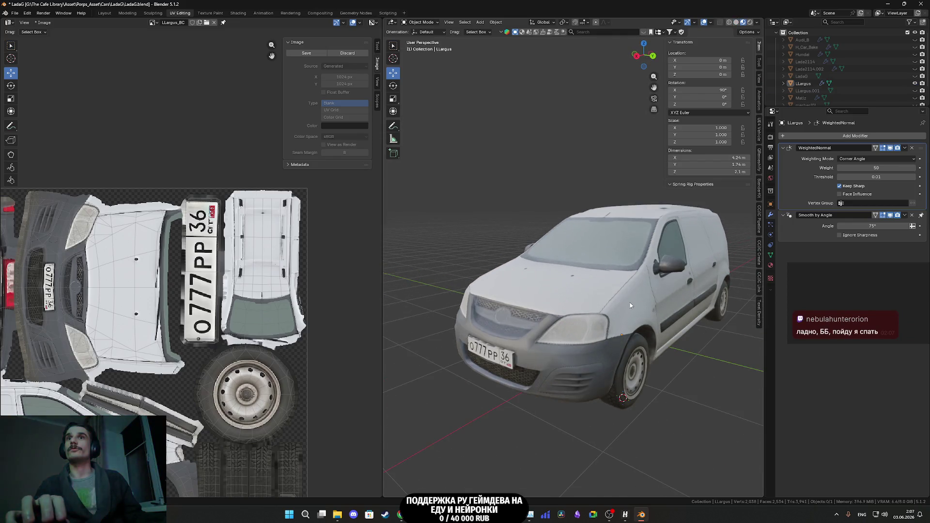
{"action": "left_click", "coordinate": [584, 299]}
{"action": "scroll", "coordinate": [583, 298], "scroll_direction": "down", "scroll_amount": 1}
{"action": "key", "text": "ctrl+s"}
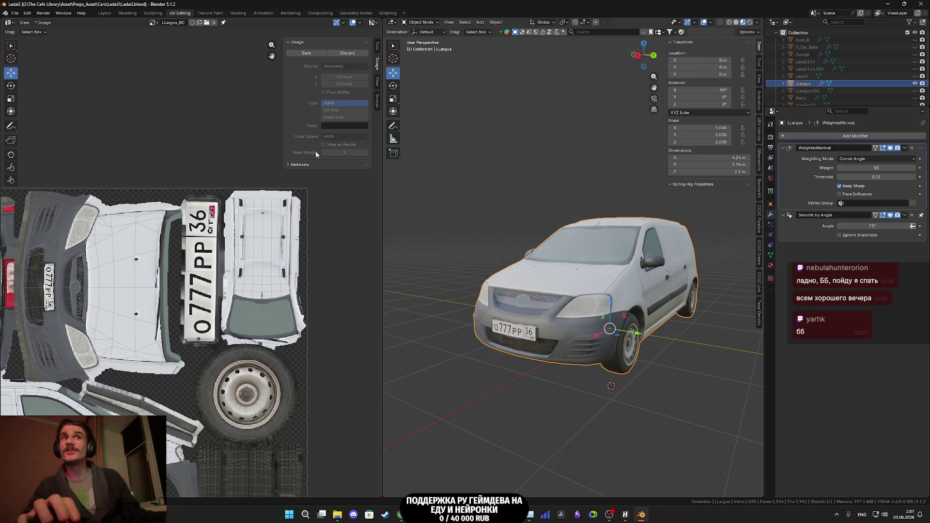
- Delete the hidden LLargus.001 source object from the scene
{"action": "middle_click_drag", "start_coordinate": [601, 301], "coordinate": [608, 305]}
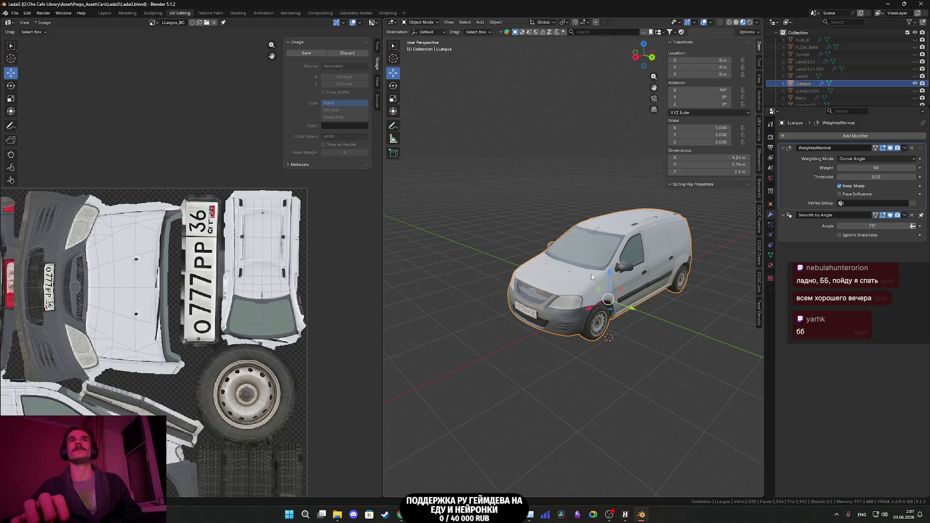
{"action": "mouse_move", "coordinate": [621, 284]}
{"action": "middle_mouse_down"}
{"action": "mouse_move", "coordinate": [625, 274]}
{"action": "mouse_move", "coordinate": [577, 237]}
{"action": "middle_mouse_up"}
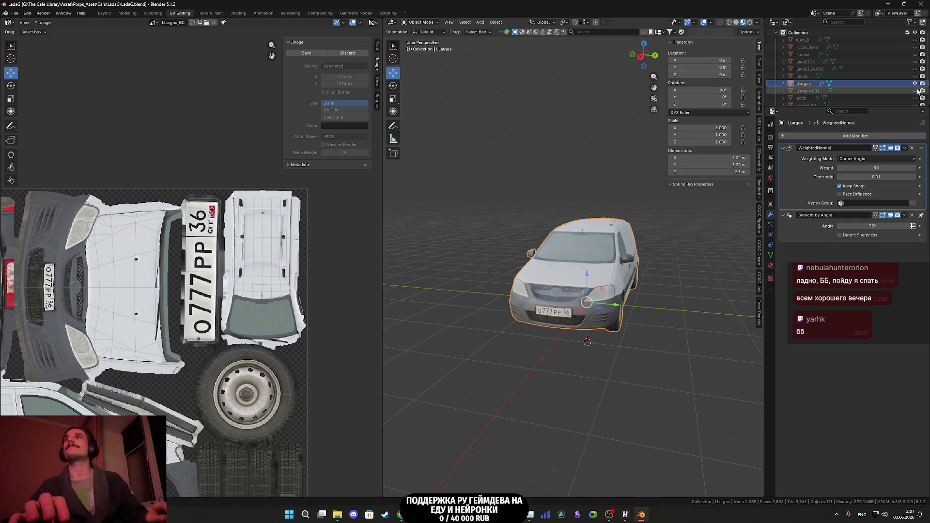
{"action": "left_click", "coordinate": [884, 91]}
{"action": "key", "text": "Delete"}
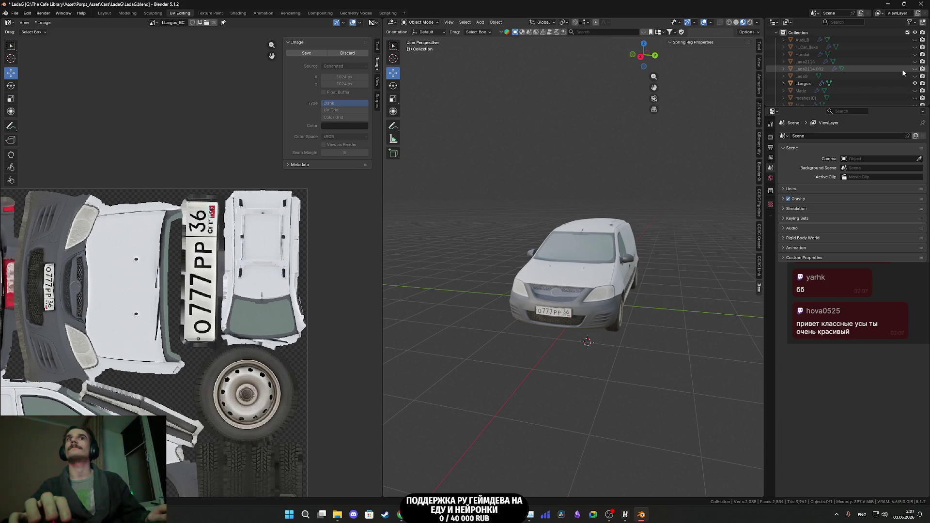
- Save the baked texture as LLargus_BC.png in a new LLargus folder under Cars
{"action": "scroll", "coordinate": [902, 69], "scroll_direction": "up", "scroll_amount": 1}
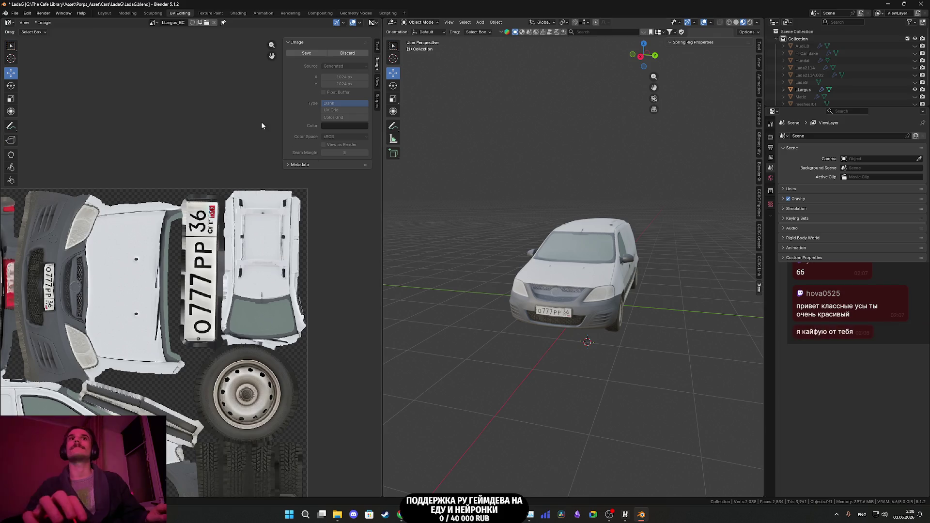
{"action": "left_click", "coordinate": [44, 23]}
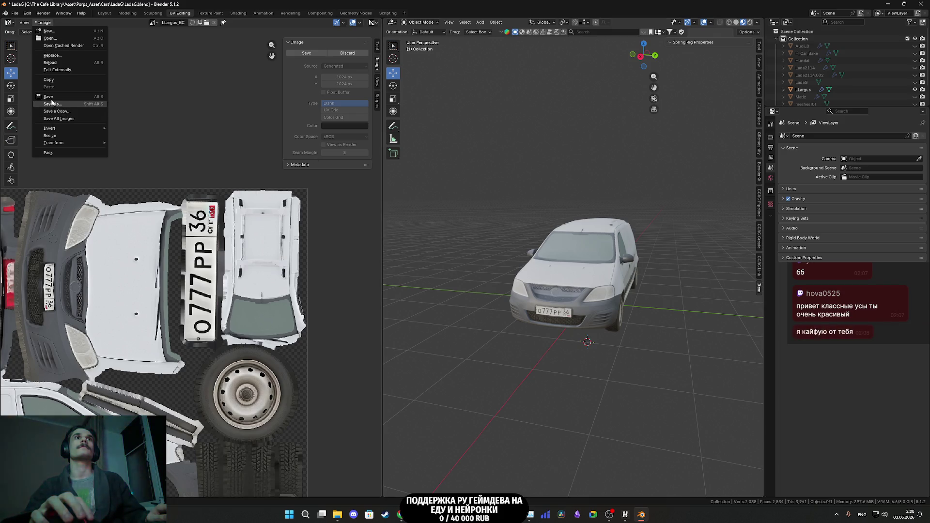
{"action": "left_click", "coordinate": [49, 95]}
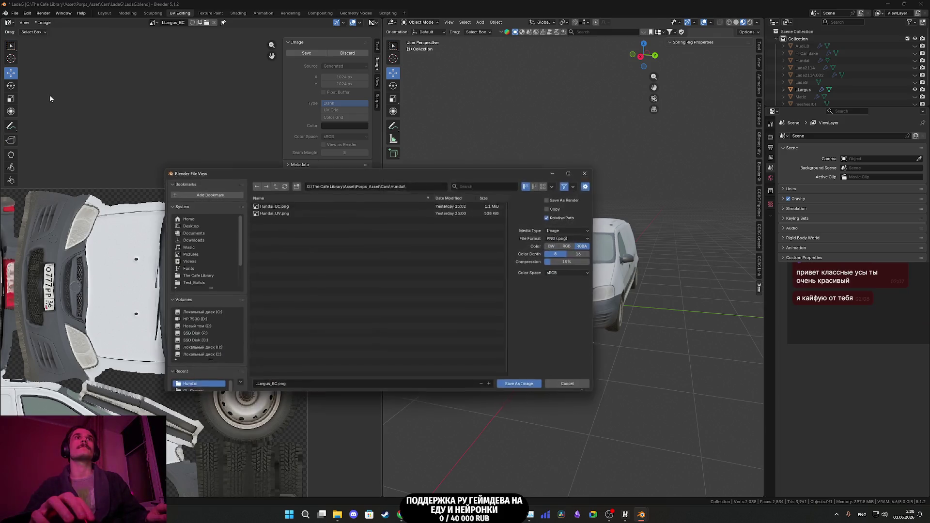
{"action": "left_click", "coordinate": [273, 186]}
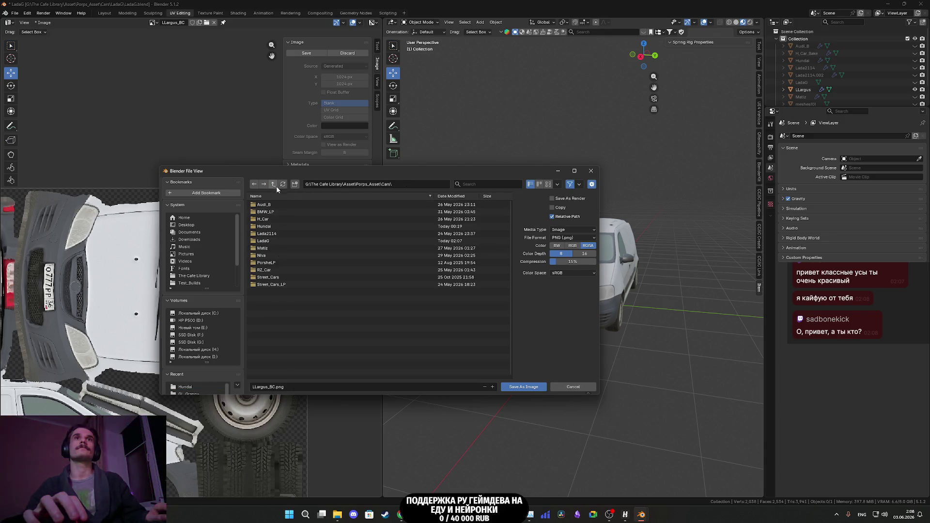
{"action": "left_click", "coordinate": [295, 184]}
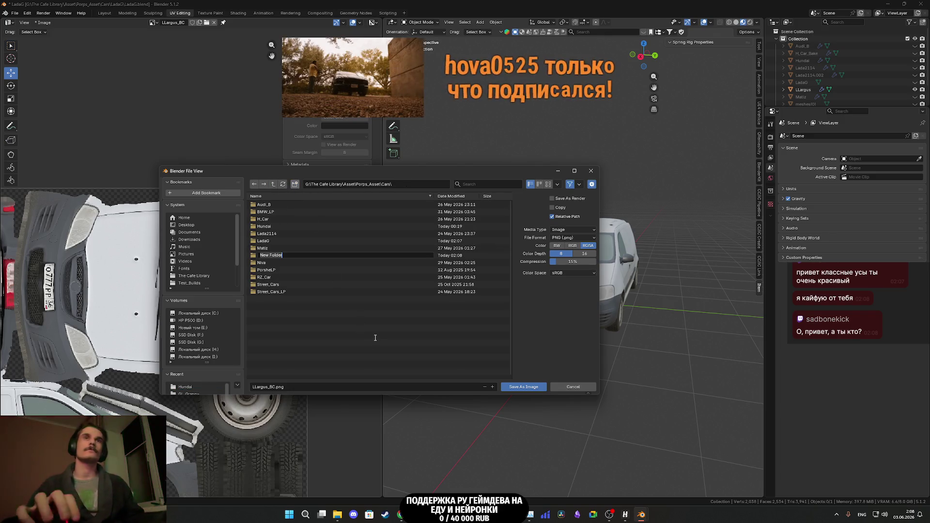
{"action": "type", "text": "LLargus"}
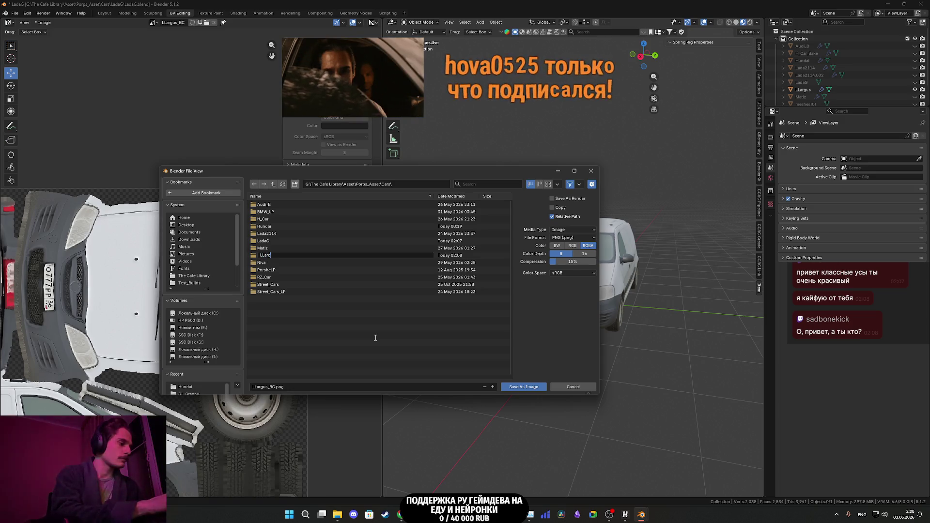
{"action": "key", "text": "Return"}
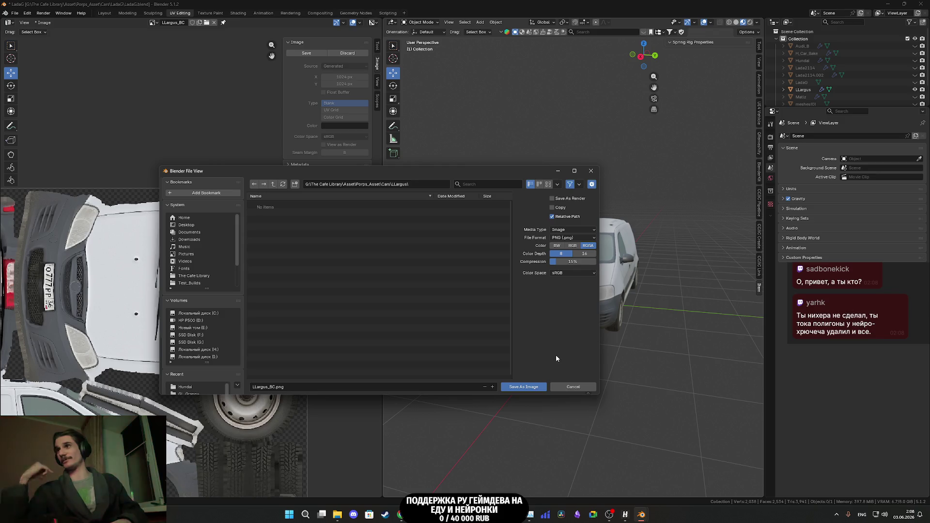
{"action": "left_click", "coordinate": [520, 387]}
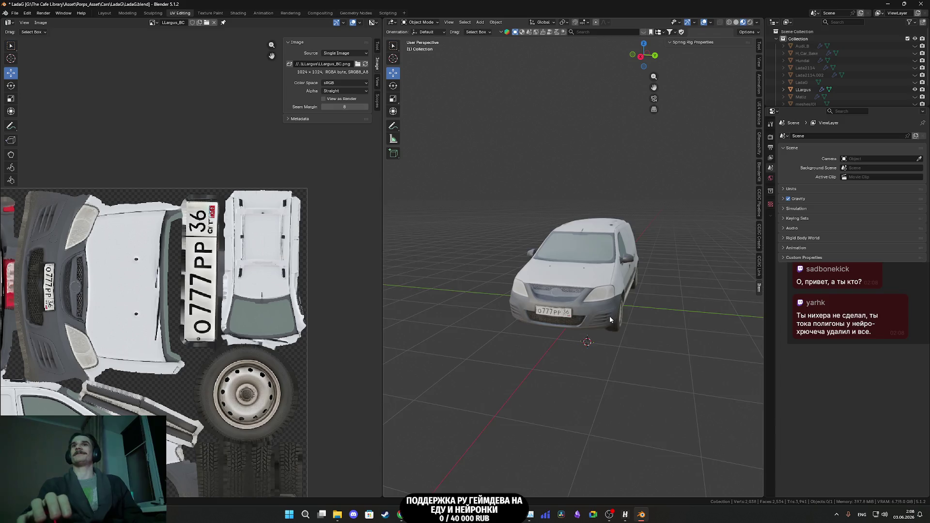
- Save the Blender project with Ctrl+S, select the LLargus car, and switch to Photoshop
{"action": "scroll", "coordinate": [609, 315], "scroll_direction": "up", "scroll_amount": 4}
{"action": "middle_click_drag", "start_coordinate": [609, 316], "coordinate": [631, 345]}
{"action": "scroll", "coordinate": [703, 373], "scroll_direction": "down", "scroll_amount": 6}
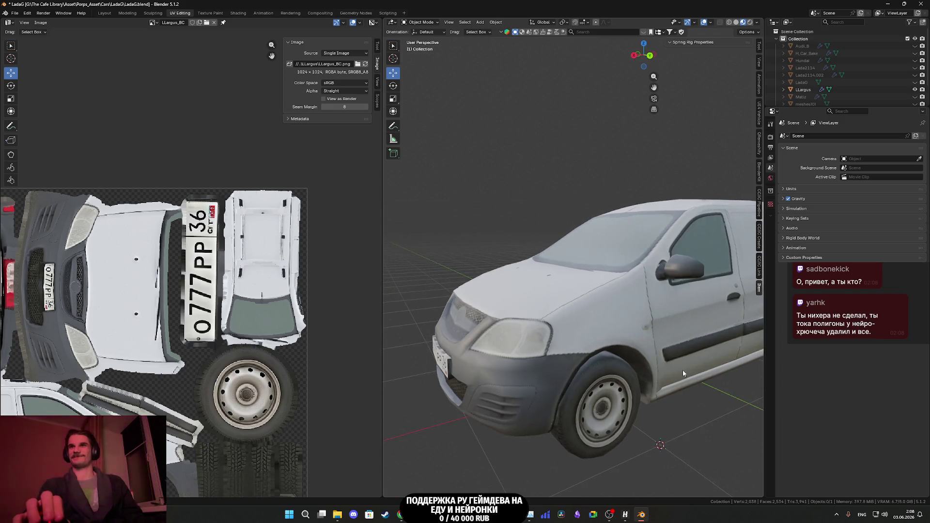
{"action": "key", "text": "ctrl+s"}
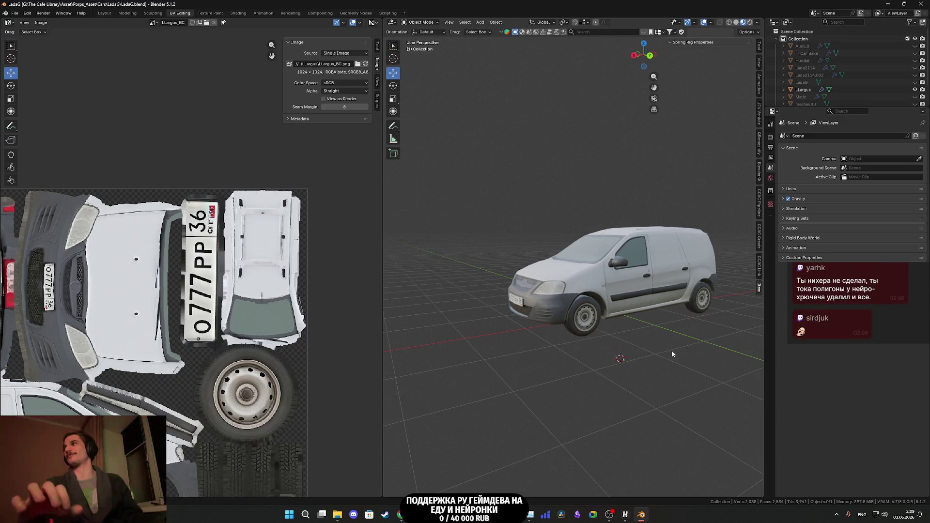
{"action": "left_click", "coordinate": [649, 298]}
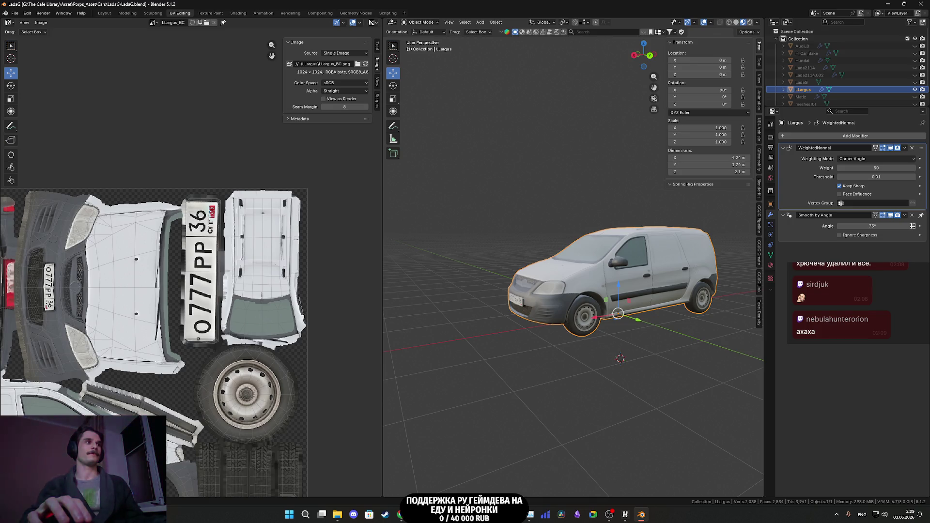
{"action": "key", "text": "alt+Tab"}
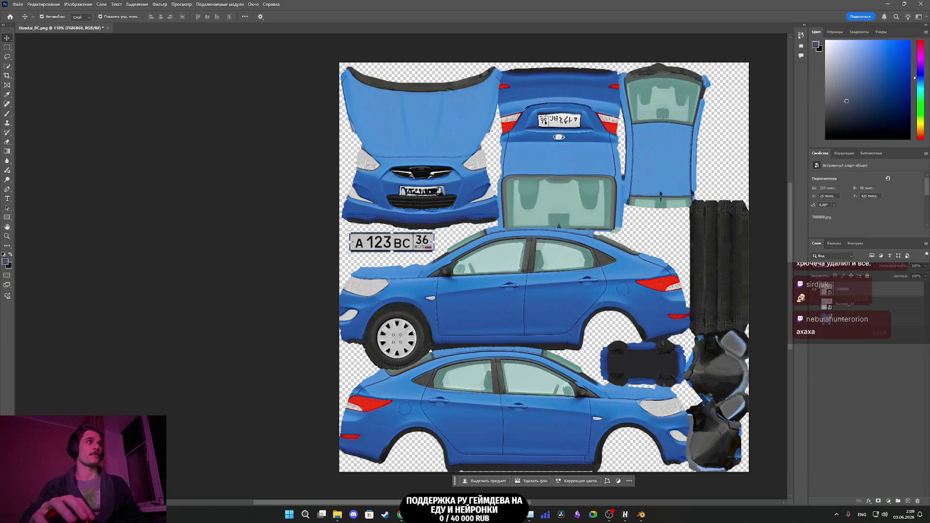
- Open LLargus_BC.png in Photoshop without a colour profile, then show the front-view reference photo
{"action": "key", "text": "alt+Tab"}
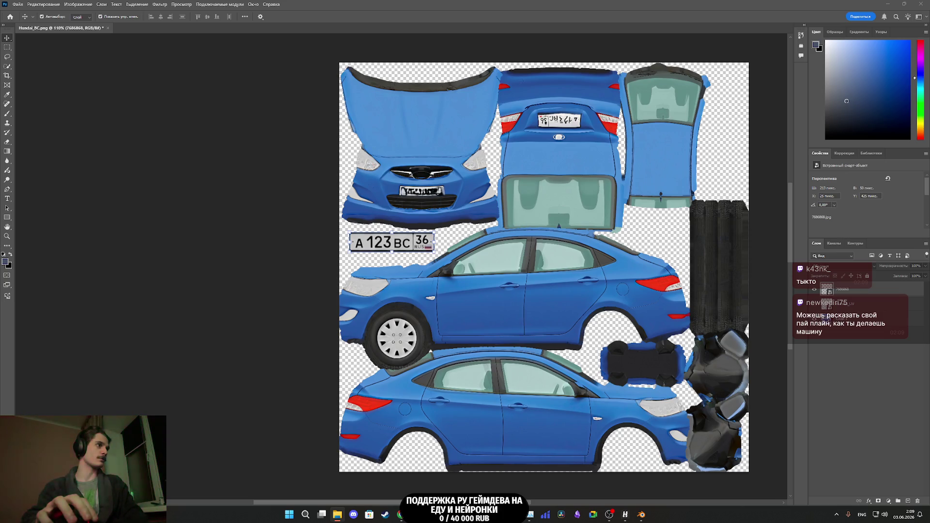
{"action": "key", "text": "i"}
{"action": "left_click_drag", "start_coordinate": [412, 386], "coordinate": [842, 363]}
{"action": "left_click", "coordinate": [509, 210]}
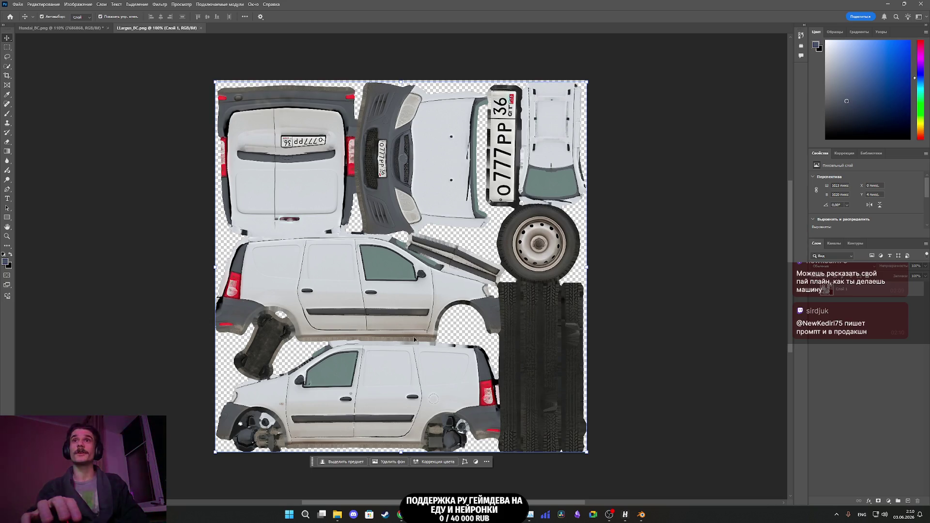
{"action": "key", "text": "super+d"}
{"action": "key", "text": "super+d"}
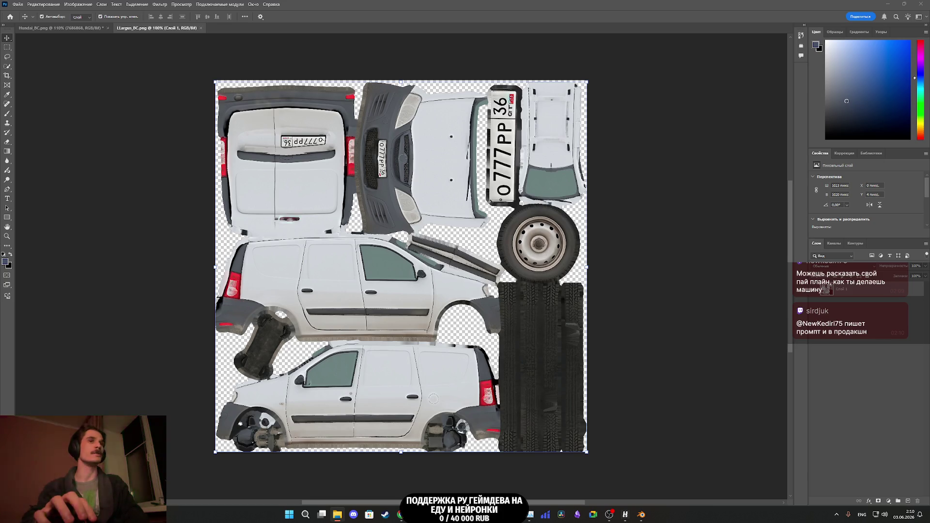
{"action": "scroll", "coordinate": [475, 335], "scroll_direction": "up", "scroll_amount": 5}
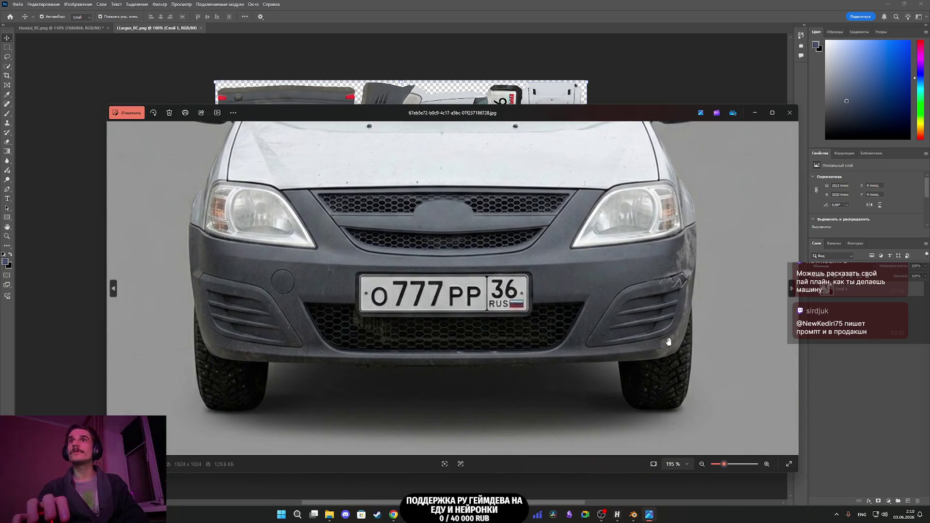
- Crop the van photo tightly around the licence plate
{"action": "scroll", "coordinate": [533, 329], "scroll_direction": "down", "scroll_amount": 2}
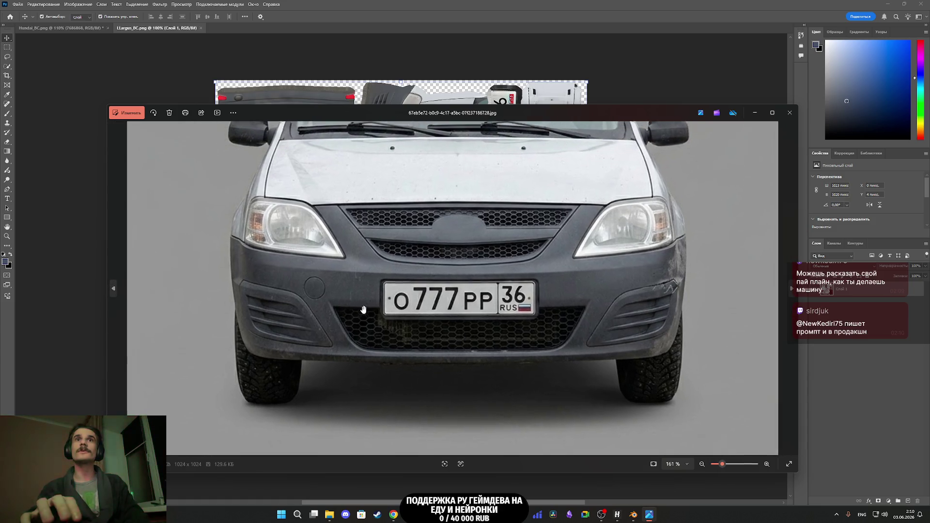
{"action": "scroll", "coordinate": [364, 309], "scroll_direction": "down", "scroll_amount": 3}
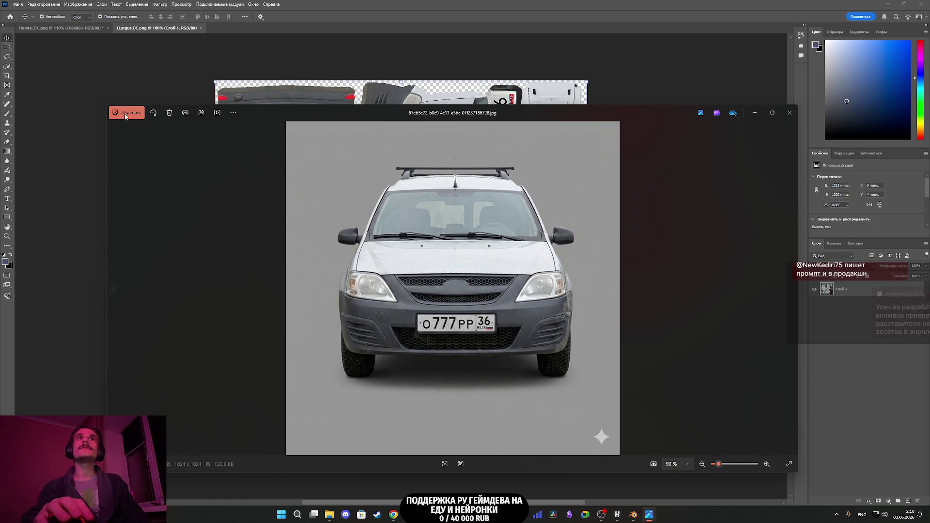
{"action": "left_click", "coordinate": [125, 116]}
{"action": "mouse_move", "coordinate": [576, 413]}
{"action": "left_mouse_down"}
{"action": "mouse_move", "coordinate": [541, 364]}
{"action": "mouse_move", "coordinate": [484, 325]}
{"action": "left_mouse_up"}
{"action": "left_click_drag", "start_coordinate": [333, 169], "coordinate": [477, 389]}
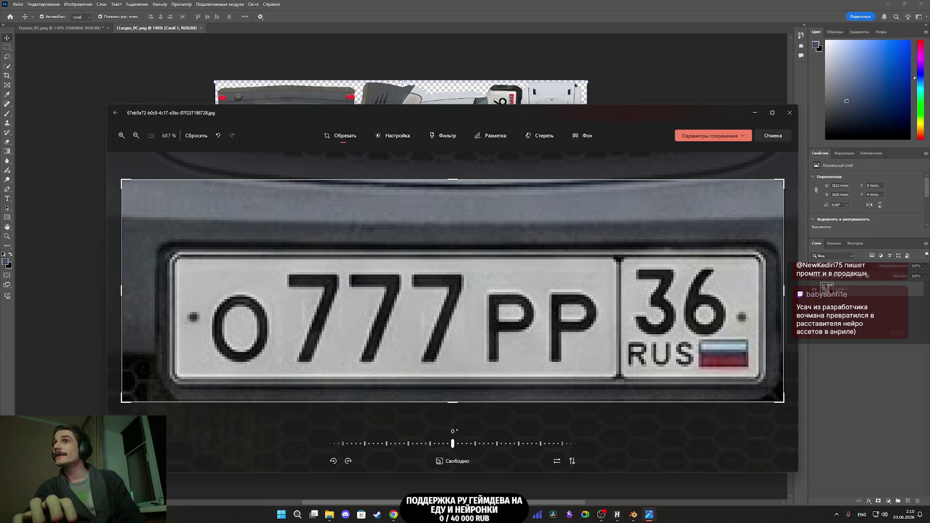
{"action": "left_click_drag", "start_coordinate": [781, 402], "coordinate": [779, 399]}
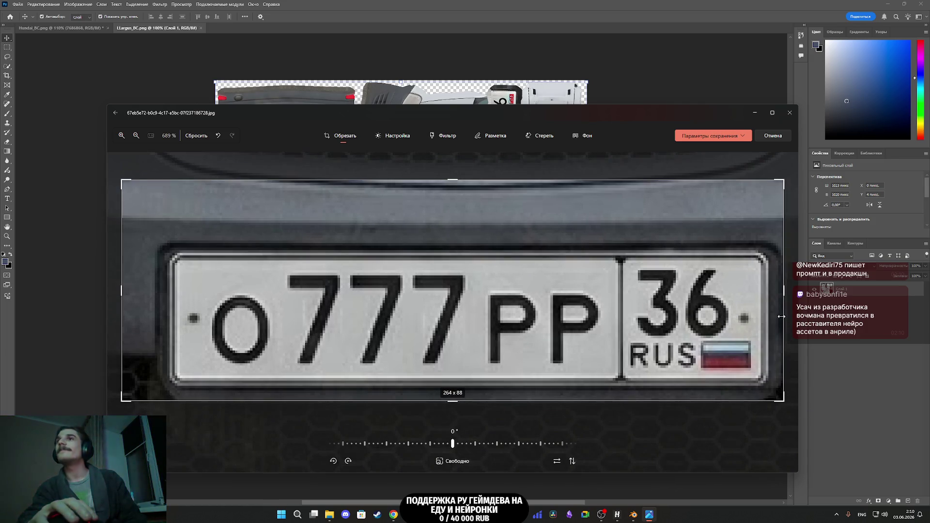
{"action": "left_click_drag", "start_coordinate": [782, 301], "coordinate": [780, 302]}
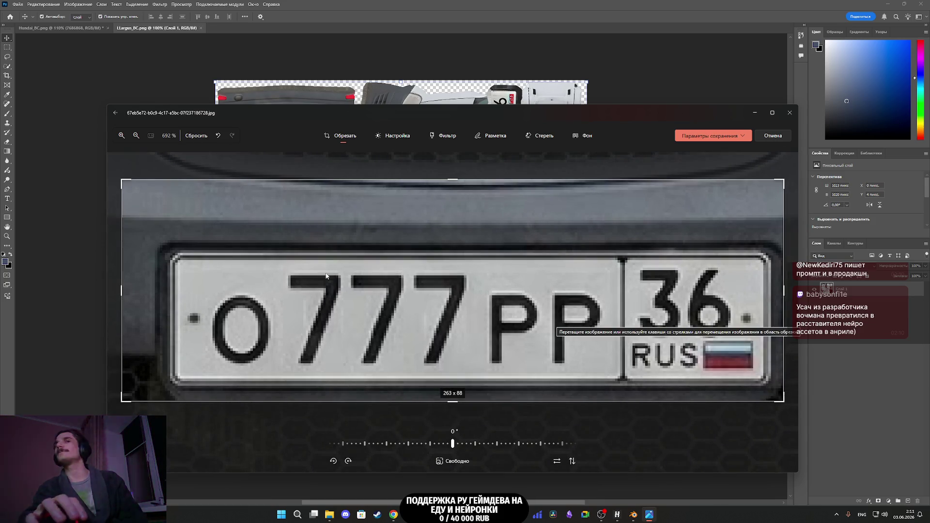
{"action": "left_click_drag", "start_coordinate": [122, 180], "coordinate": [160, 244]}
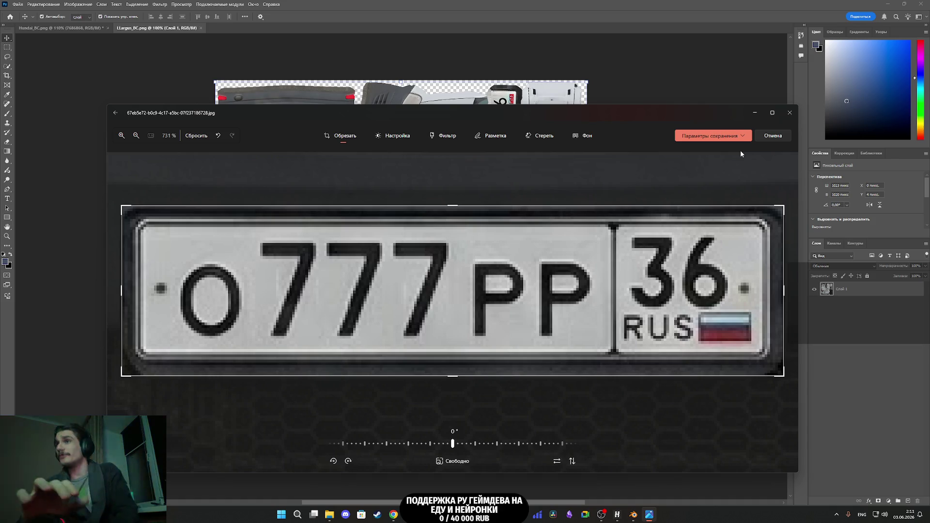
- Save the cropped plate as a copy named 56456.jpg and close Photos
{"action": "left_click", "coordinate": [739, 139]}
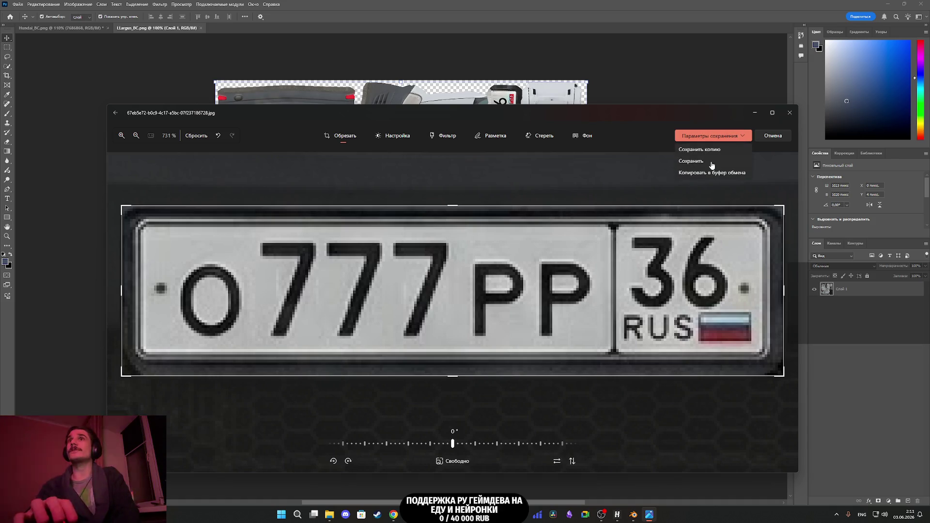
{"action": "left_click", "coordinate": [705, 149]}
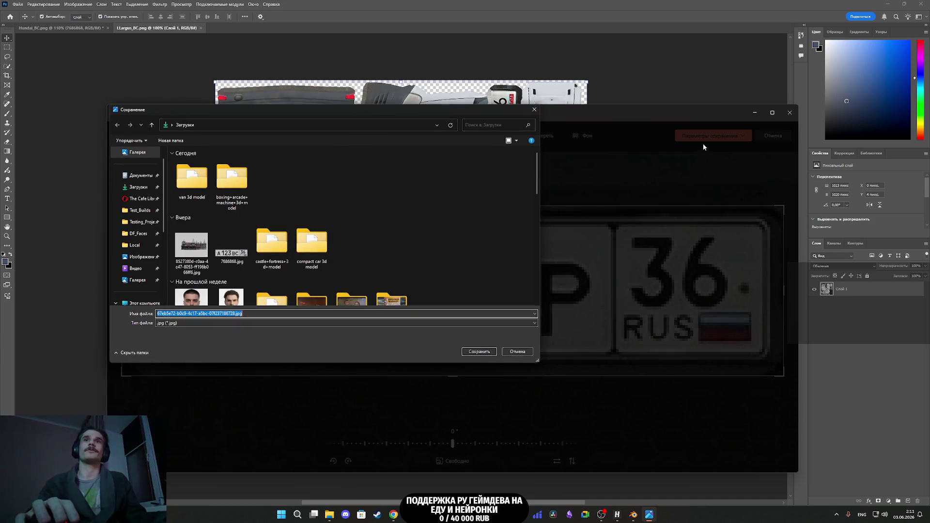
{"action": "type", "text": "56456"}
{"action": "left_click", "coordinate": [479, 351]}
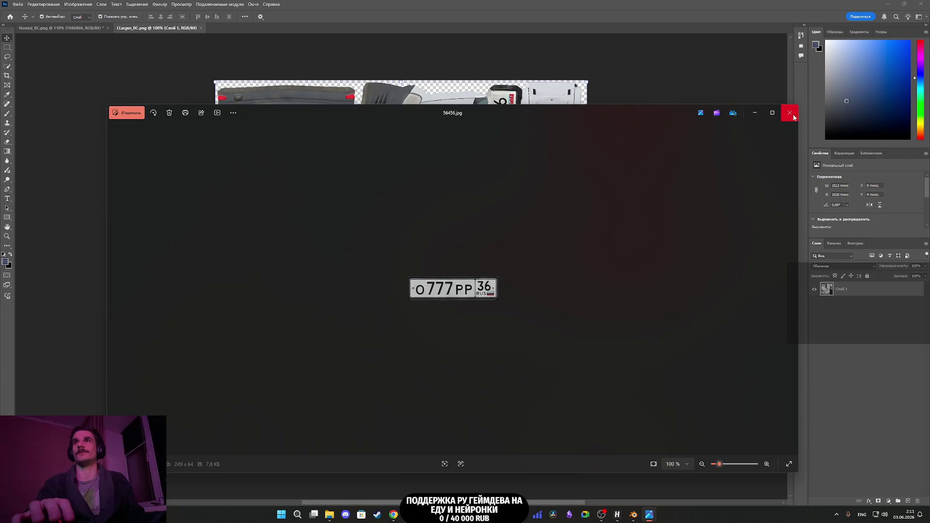
{"action": "left_click", "coordinate": [790, 113]}
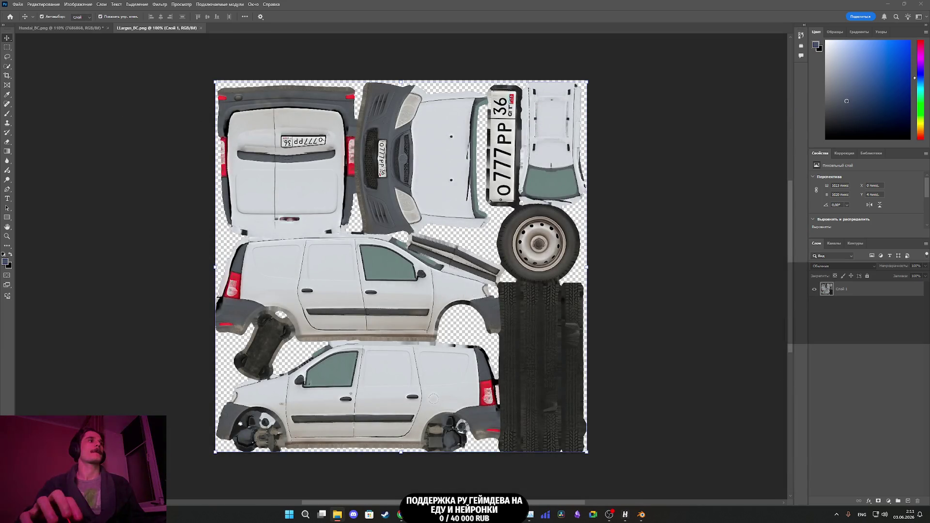
- Place 56456.jpg on the texture, rotate it -90°, and move it onto the top plate area
{"action": "mouse_move", "coordinate": [194, 339]}
{"action": "left_mouse_down"}
{"action": "mouse_move", "coordinate": [397, 291]}
{"action": "mouse_move", "coordinate": [426, 266]}
{"action": "left_mouse_up"}
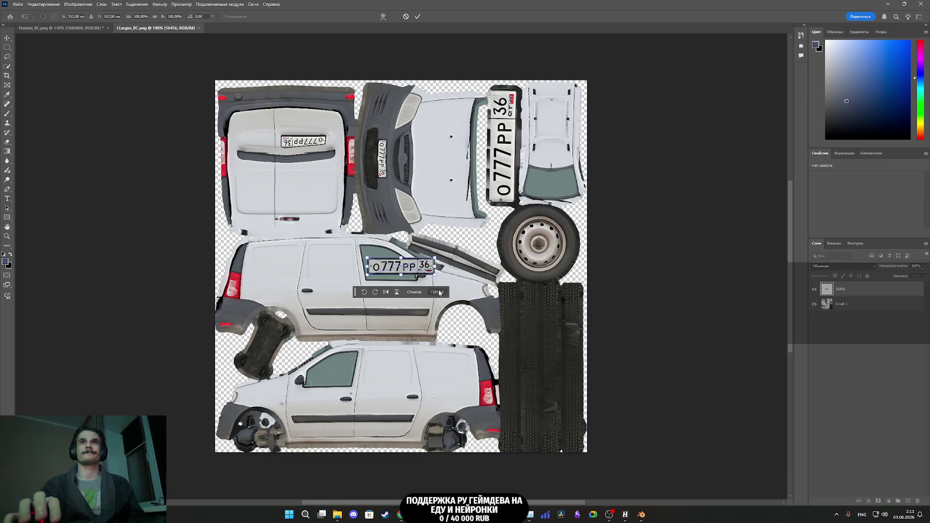
{"action": "mouse_move", "coordinate": [436, 255]}
{"action": "left_mouse_down"}
{"action": "mouse_move", "coordinate": [378, 235]}
{"action": "mouse_move", "coordinate": [390, 239]}
{"action": "left_mouse_up"}
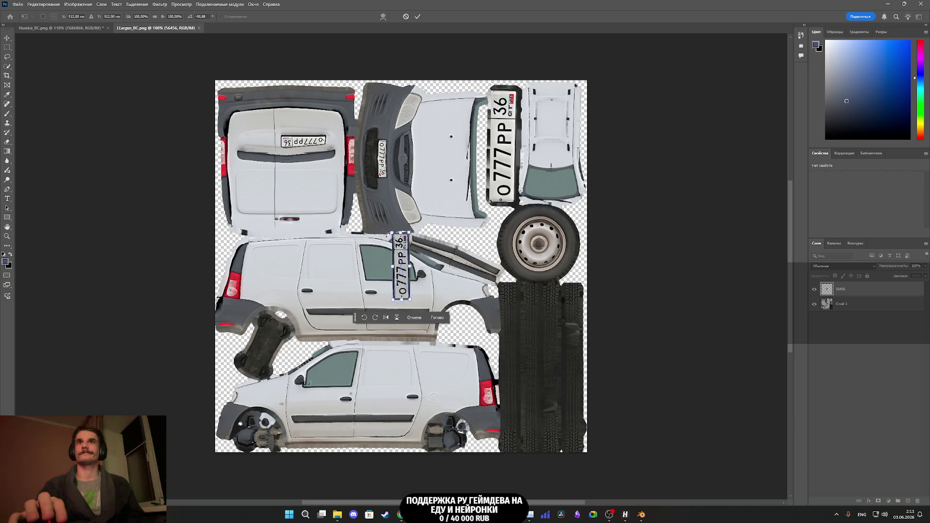
{"action": "left_click", "coordinate": [204, 17]}
{"action": "type", "text": "90"}
{"action": "key", "text": "Return"}
{"action": "scroll", "coordinate": [470, 252], "scroll_direction": "up", "scroll_amount": 1}
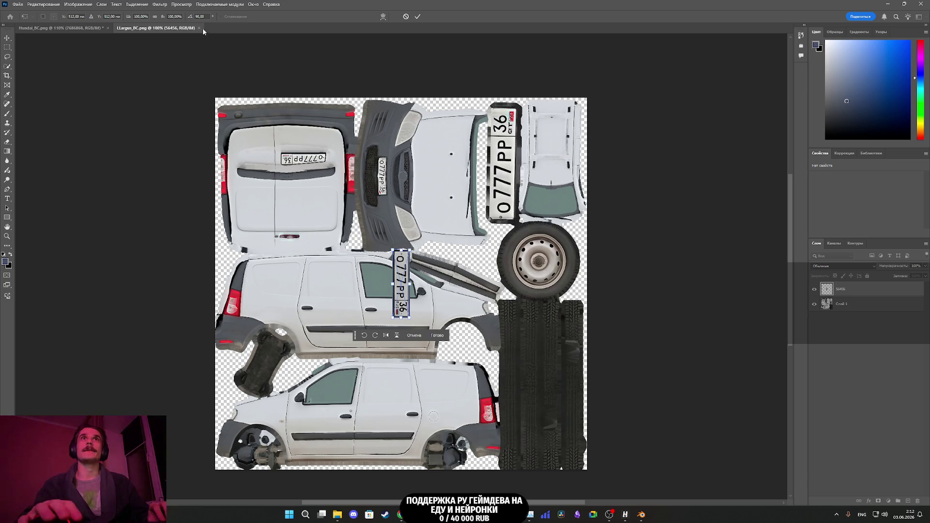
{"action": "type", "text": "-90"}
{"action": "key", "text": "Return"}
{"action": "mouse_move", "coordinate": [407, 286]}
{"action": "left_mouse_down"}
{"action": "mouse_move", "coordinate": [506, 159]}
{"action": "mouse_move", "coordinate": [508, 143]}
{"action": "left_mouse_up"}
{"action": "scroll", "coordinate": [517, 195], "scroll_direction": "up", "scroll_amount": 3}
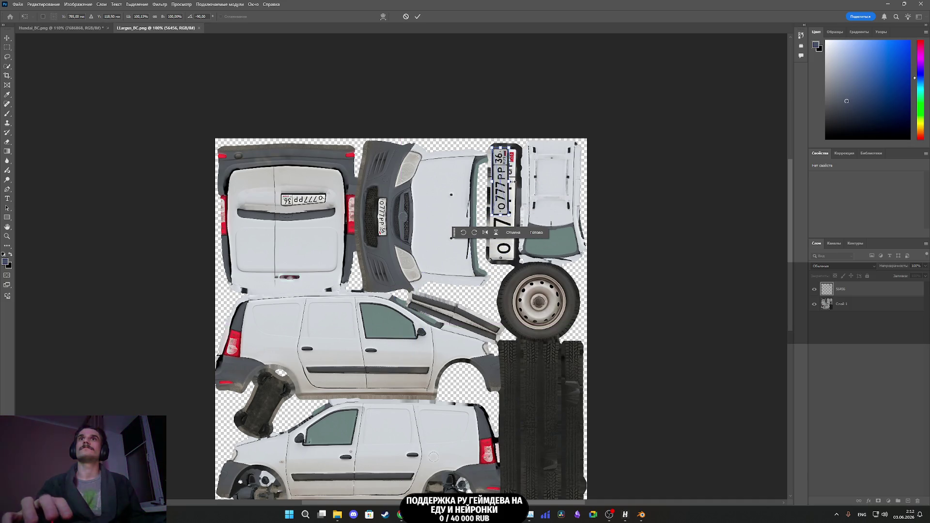